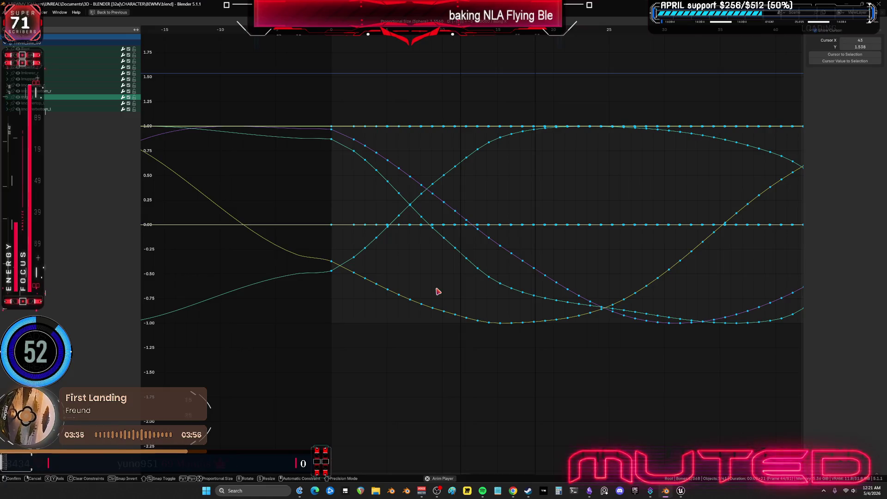
# Return from the maximized Graph Editor to the full NLA layout and turn viewport overlays back on.
pyautogui.hotkey('ctrl', 'z')
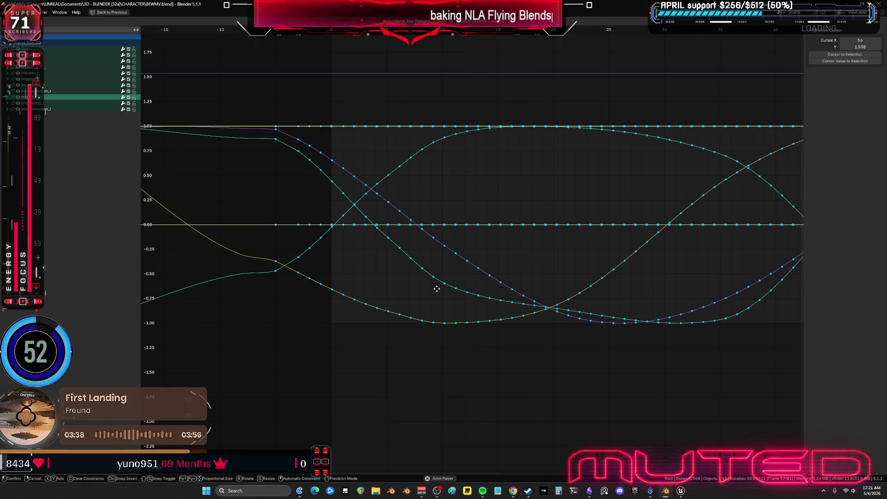
pyautogui.hotkey('ctrl', 'space')
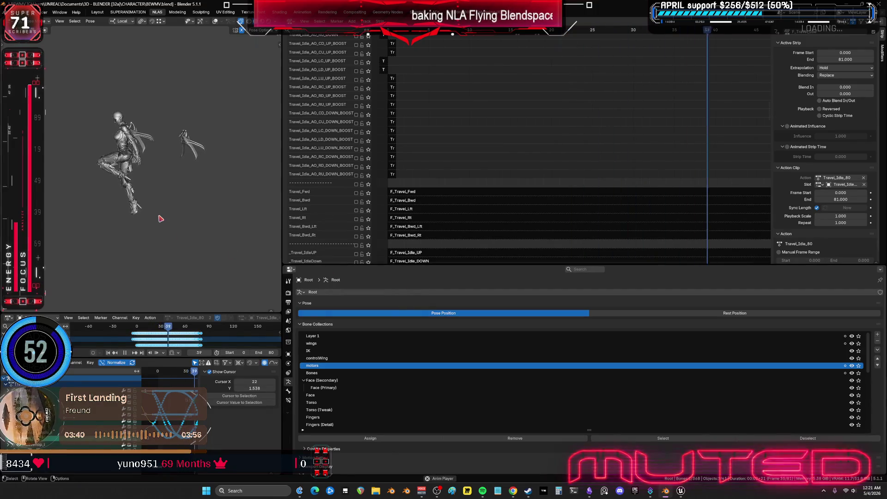
pyautogui.hotkey('ctrl', 'space')
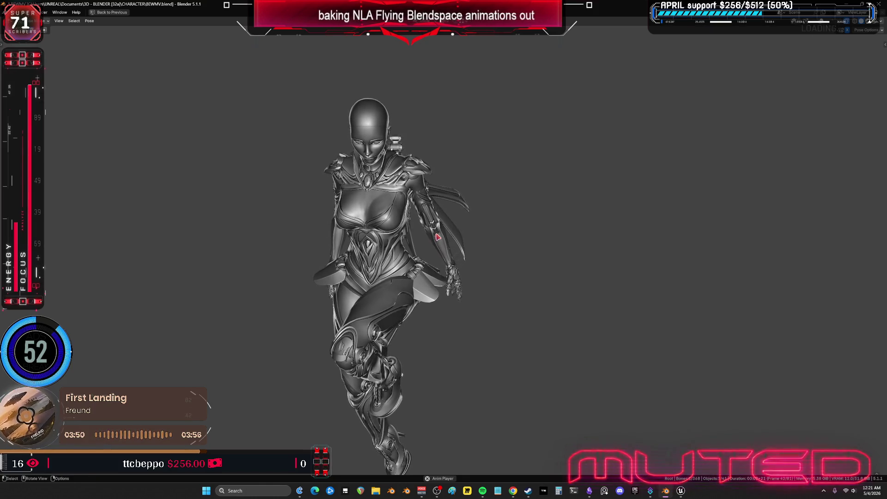
pyautogui.hotkey('ctrl', 'space')
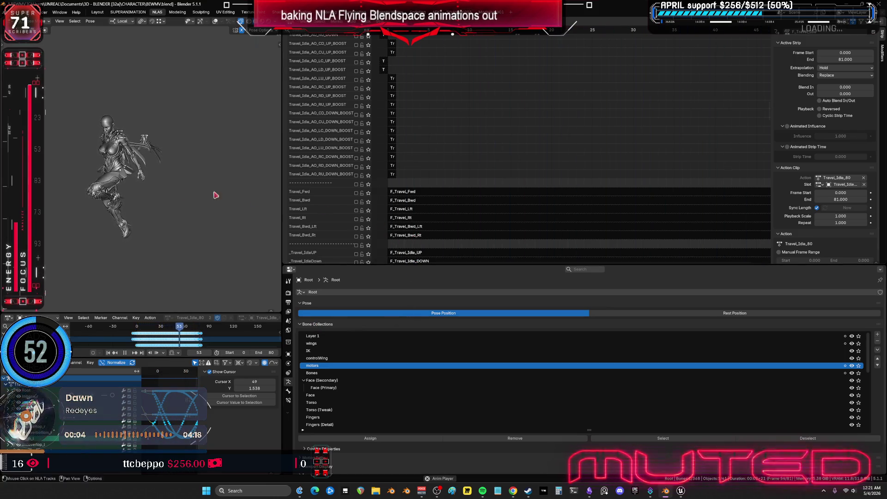
pyautogui.hotkey('shift', 'alt', 'z')
pyautogui.scroll(-5, 471, 175)
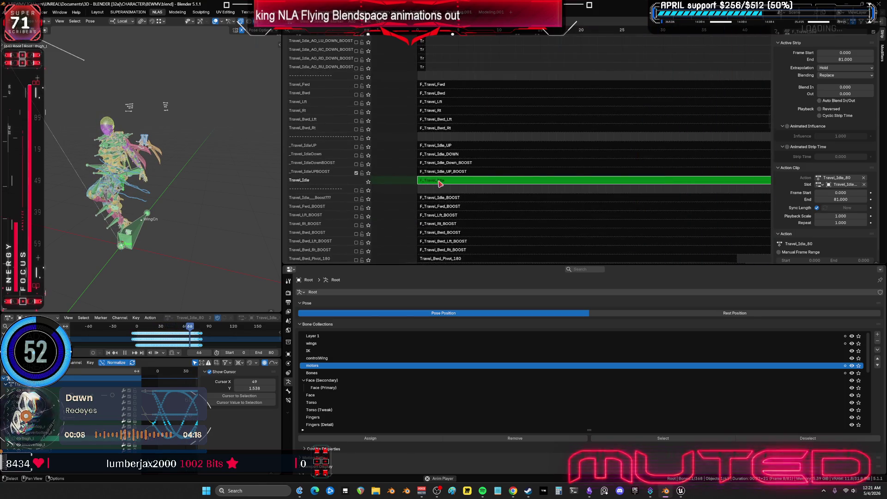
# Leave tweak mode on Travel_Idle, then try a new scene start frame and undo it.
pyautogui.press('Tab')
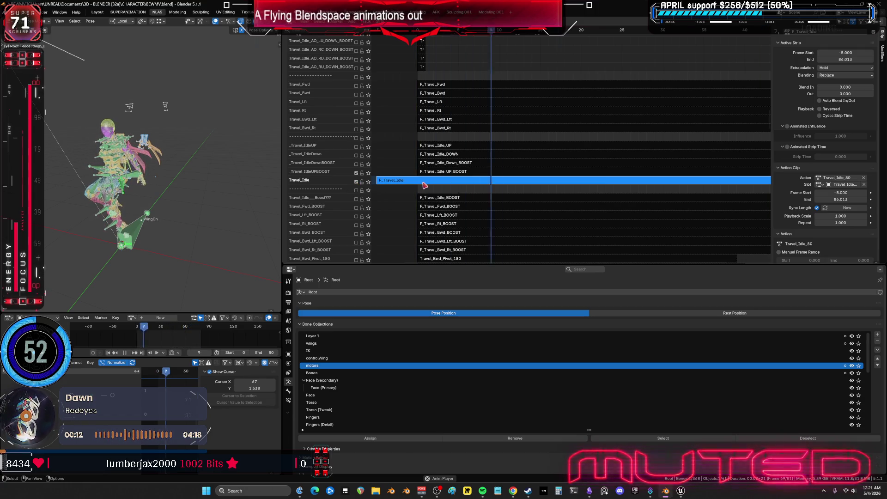
pyautogui.scroll(-3, 455, 172)
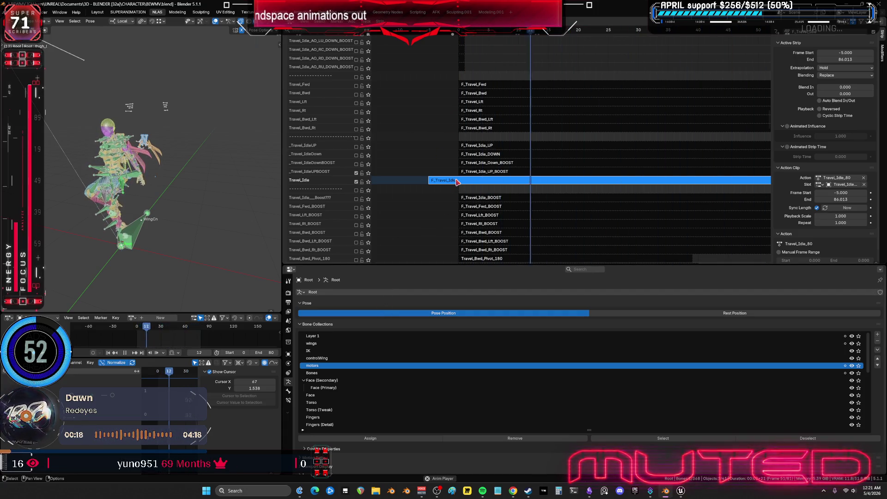
pyautogui.click(225, 351)
pyautogui.press('Return')
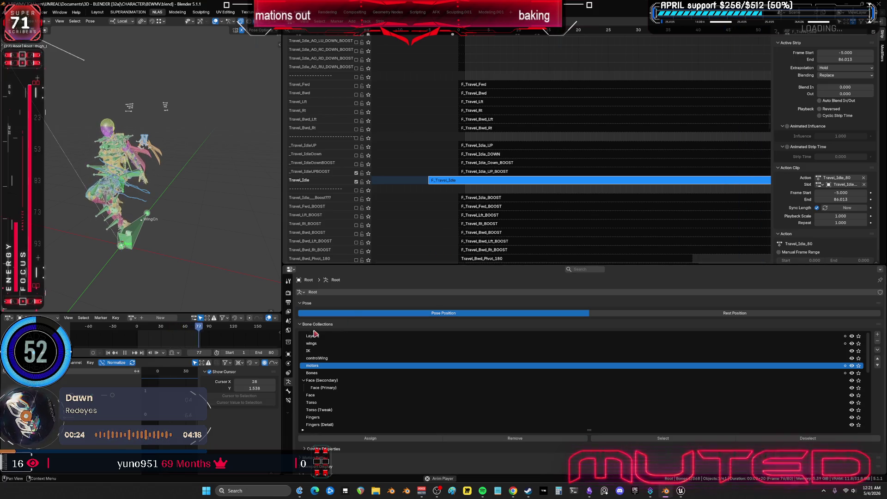
pyautogui.hotkey('ctrl', 'z')
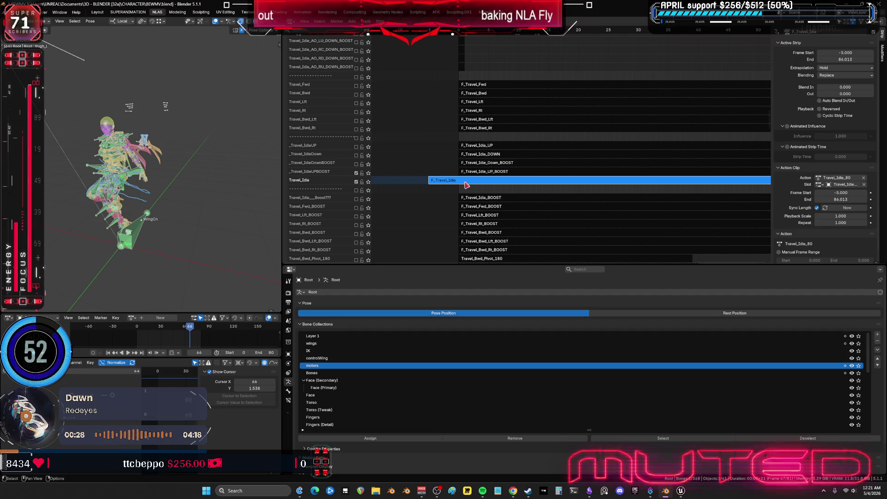
# Try starting the strip at frame 0, undo it, and scrub the playhead to frame 80.
pyautogui.click(838, 54)
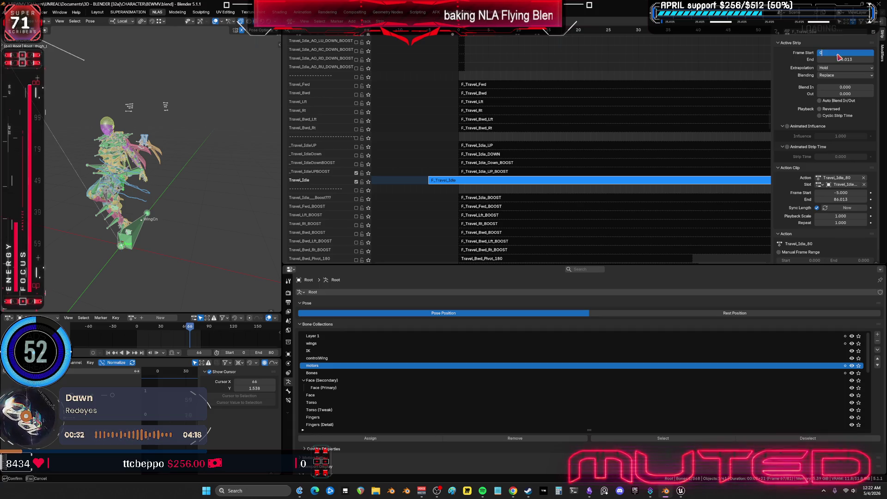
pyautogui.press('Return')
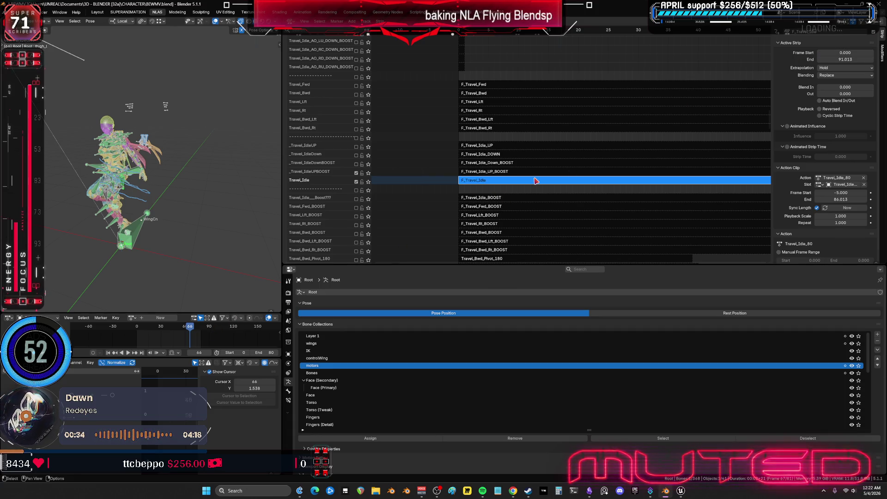
pyautogui.hotkey('ctrl', 'z')
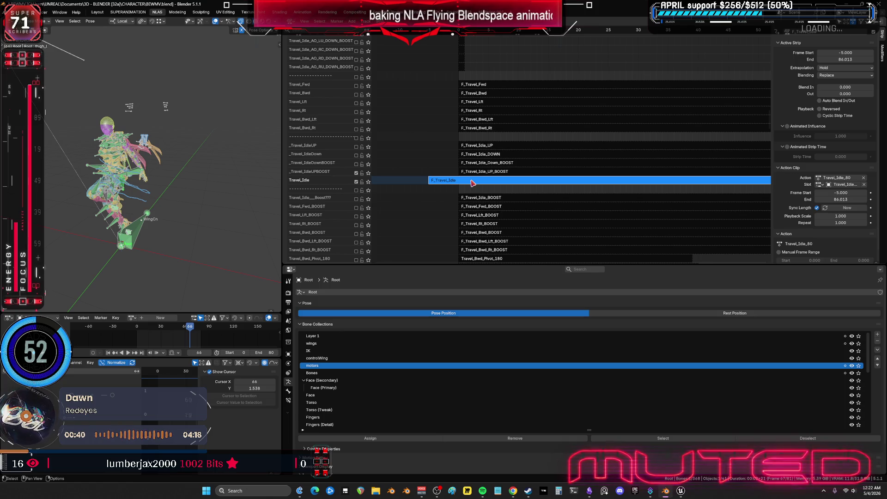
pyautogui.scroll(-5, 470, 154)
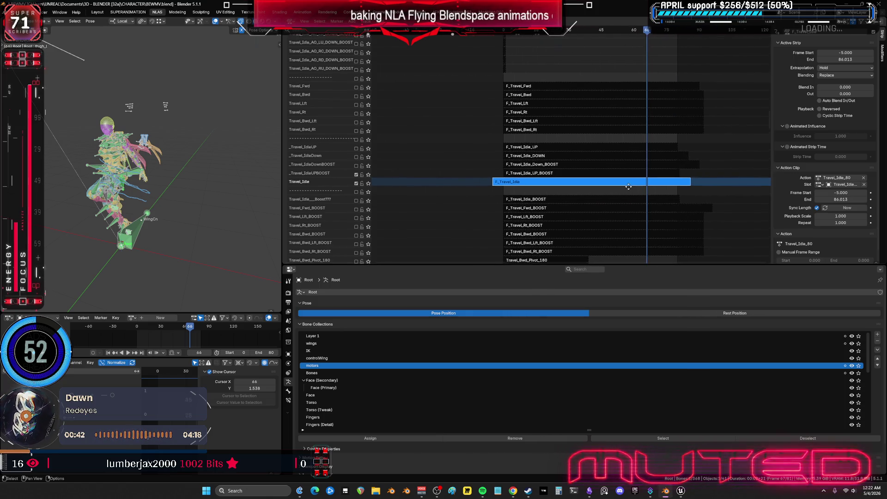
pyautogui.moveTo(616, 34)
pyautogui.mouseDown()
pyautogui.moveTo(646, 40)
pyautogui.moveTo(472, 57)
pyautogui.mouseUp()
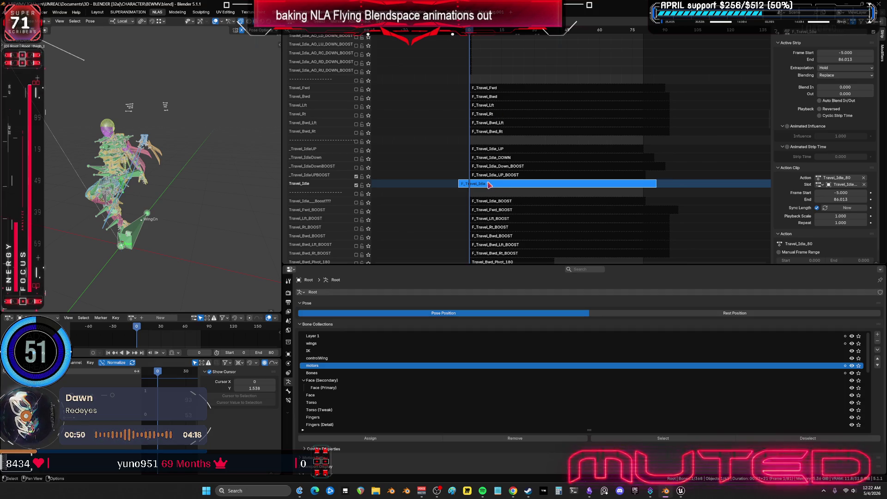
# Re-enter tweak mode on Travel_Idle, select the thigh_out_l bone and check the Pose menu and overlay settings.
pyautogui.press('Tab')
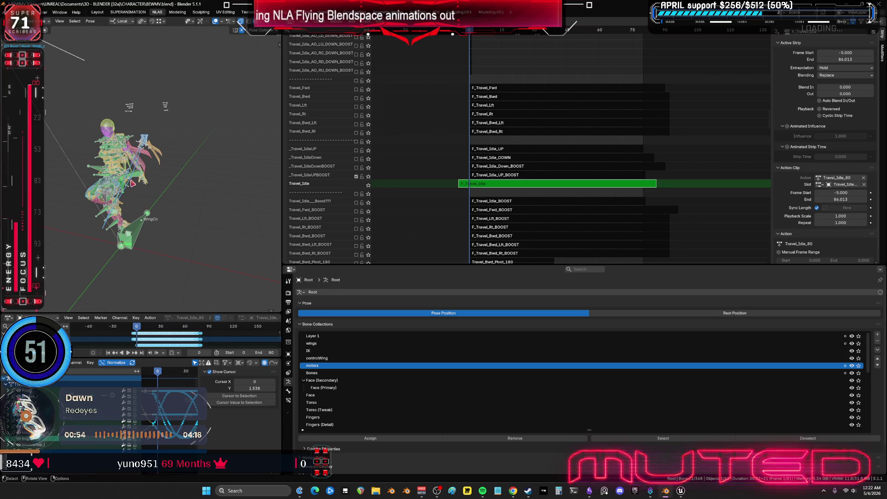
pyautogui.click(136, 176)
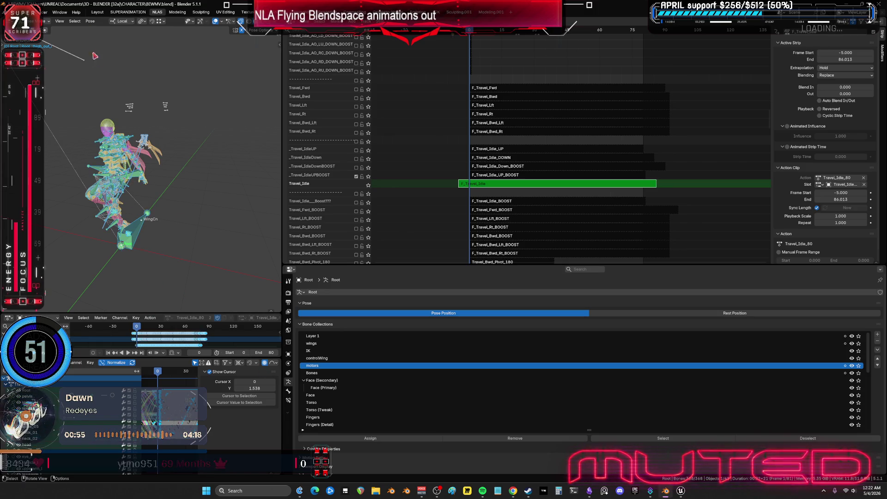
pyautogui.click(90, 21)
pyautogui.moveTo(123, 66)
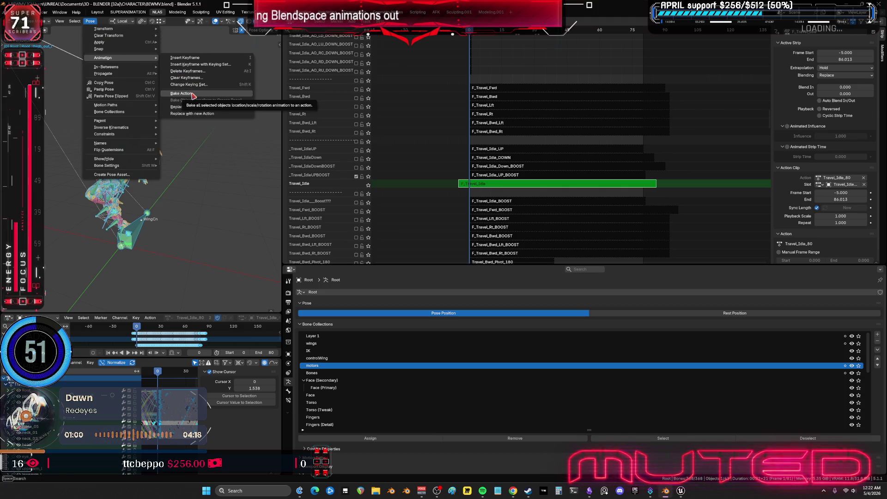
pyautogui.click(221, 21)
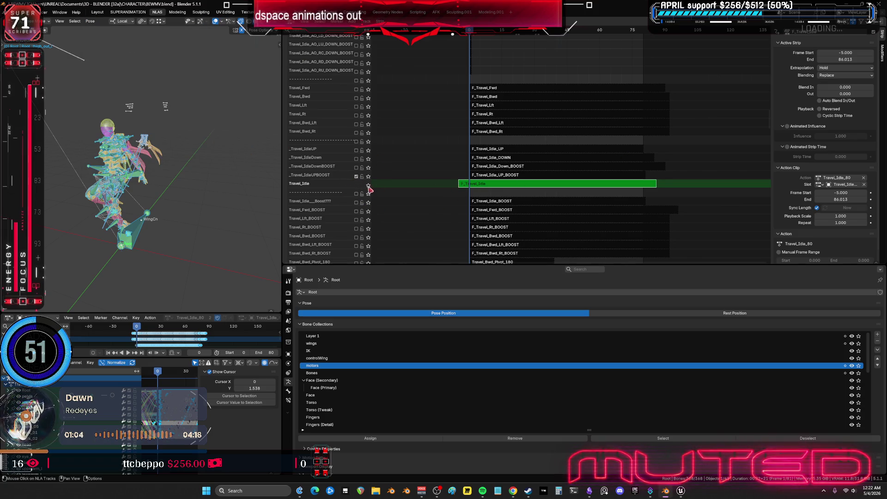
# Tweak the F_Travel_Idle_UP_BOOST strip and bring up Bake Action for frames 0 to 80.
pyautogui.press('Tab')
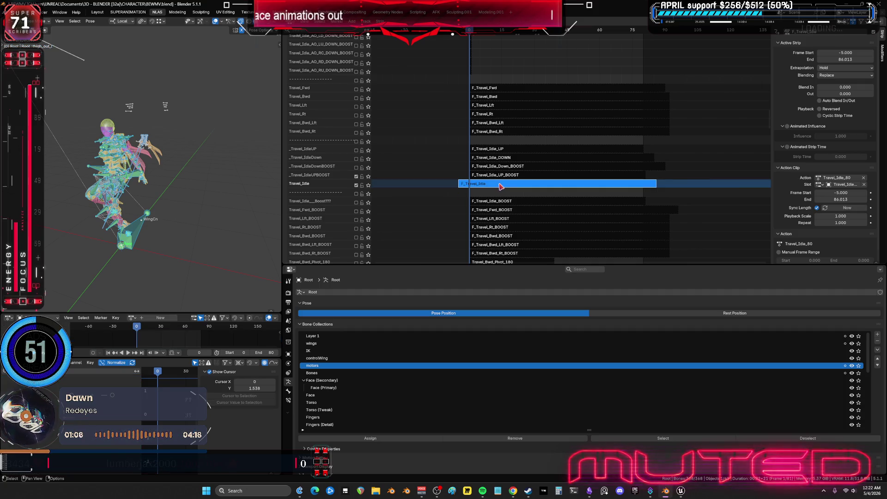
pyautogui.rightClick(502, 185)
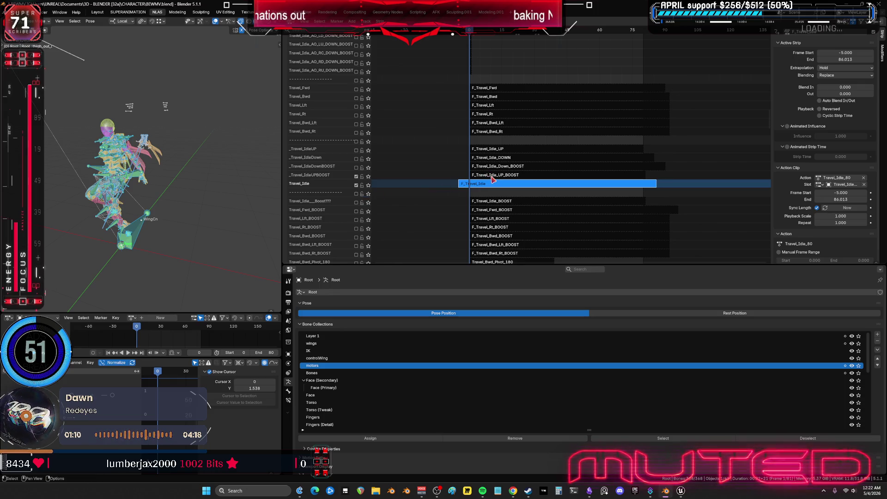
pyautogui.click(492, 177)
pyautogui.press('Tab')
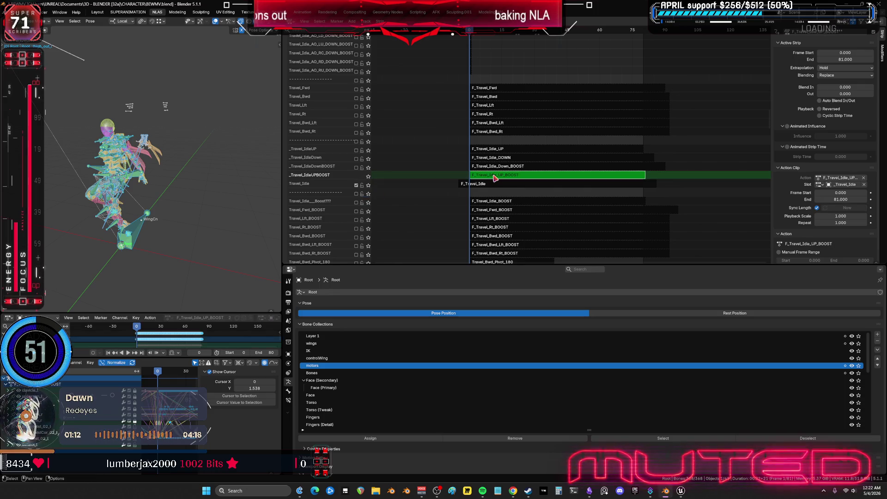
pyautogui.moveTo(153, 189)
pyautogui.mouseDown(button='middle')
pyautogui.moveTo(159, 152)
pyautogui.moveTo(133, 178)
pyautogui.mouseUp(button='middle')
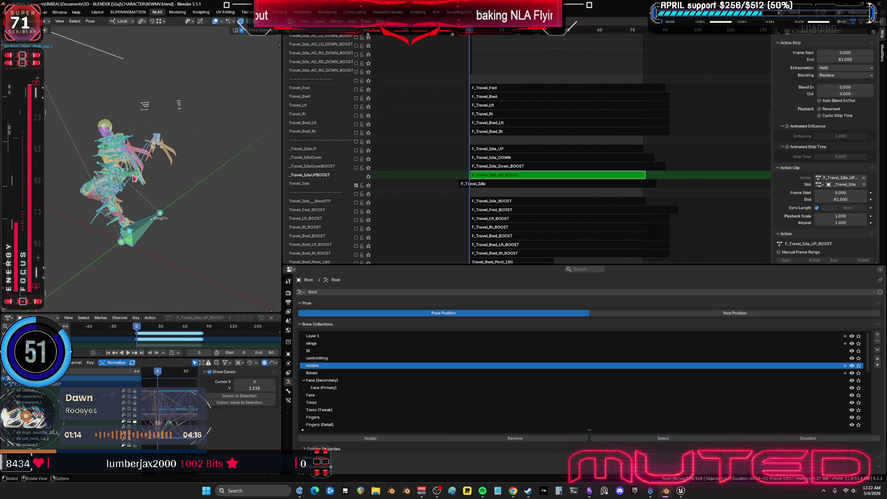
pyautogui.click(90, 21)
pyautogui.moveTo(121, 58)
pyautogui.click(182, 93)
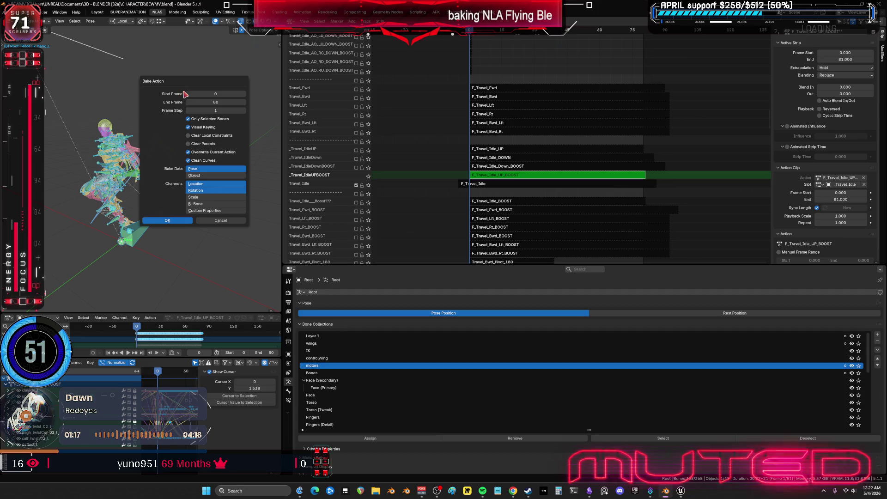
pyautogui.click(179, 221)
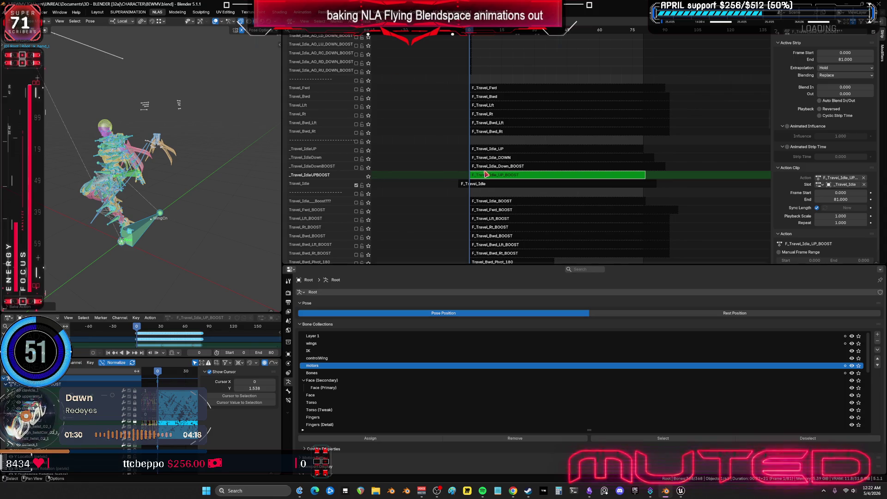
# Exit tweak mode on F_Travel_Idle_UP_BOOST, mute _Travel_IdleDownBOOST, and pan the NLA view to WingCn.
pyautogui.press('Tab')
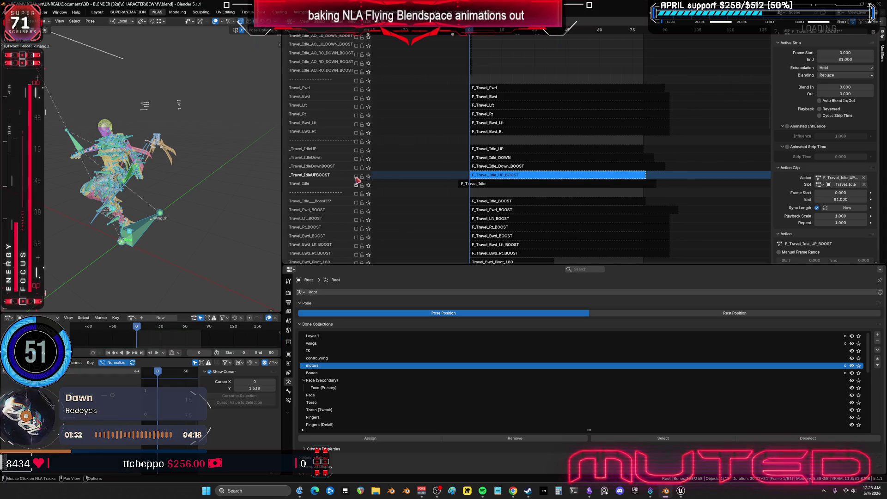
pyautogui.click(357, 168)
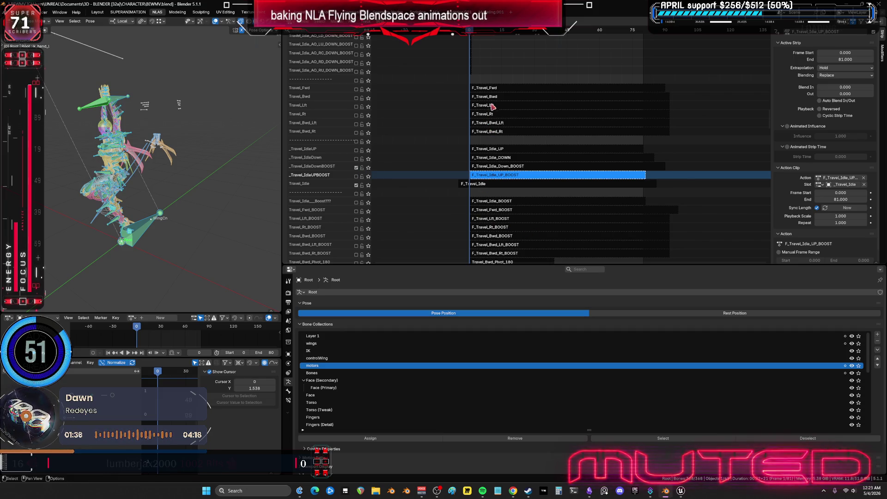
pyautogui.moveTo(506, 200)
pyautogui.mouseDown(button='middle')
pyautogui.moveTo(494, 79)
pyautogui.moveTo(495, 148)
pyautogui.moveTo(506, 70)
pyautogui.moveTo(550, 178)
pyautogui.moveTo(558, 170)
pyautogui.mouseUp(button='middle')
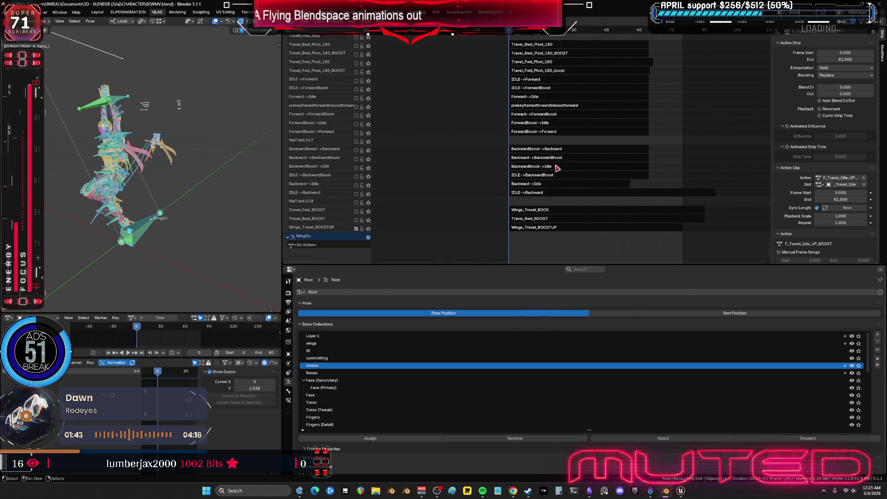
# Unmute the Wings_Travel_BOOSTUP track and scroll back up to the earlier tracks.
pyautogui.click(357, 228)
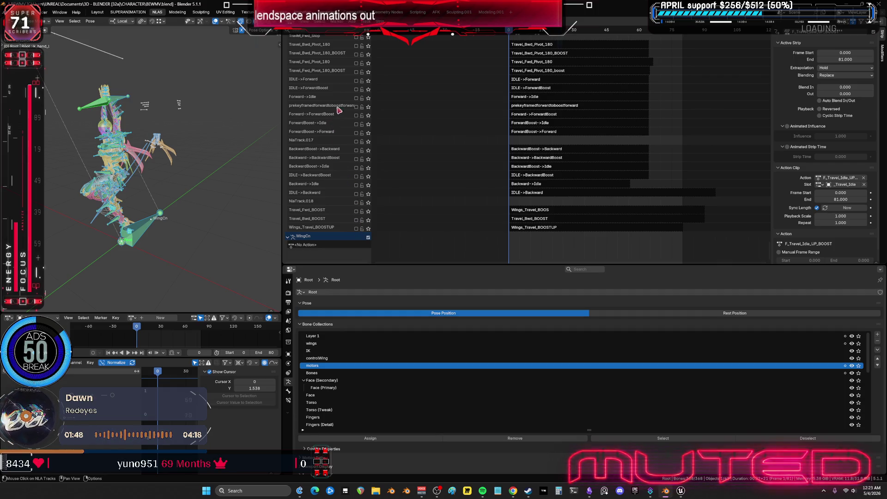
pyautogui.moveTo(347, 81); pyautogui.dragTo(345, 158, button='middle')
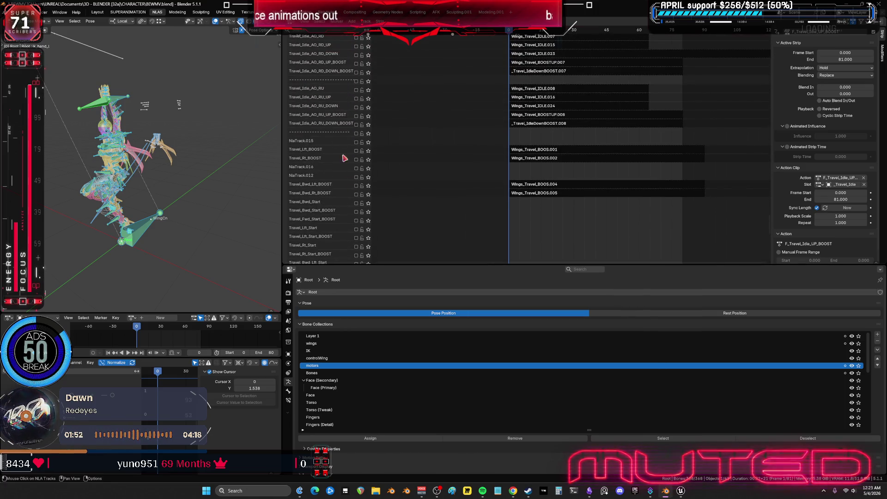
pyautogui.scroll(10, 339, 81)
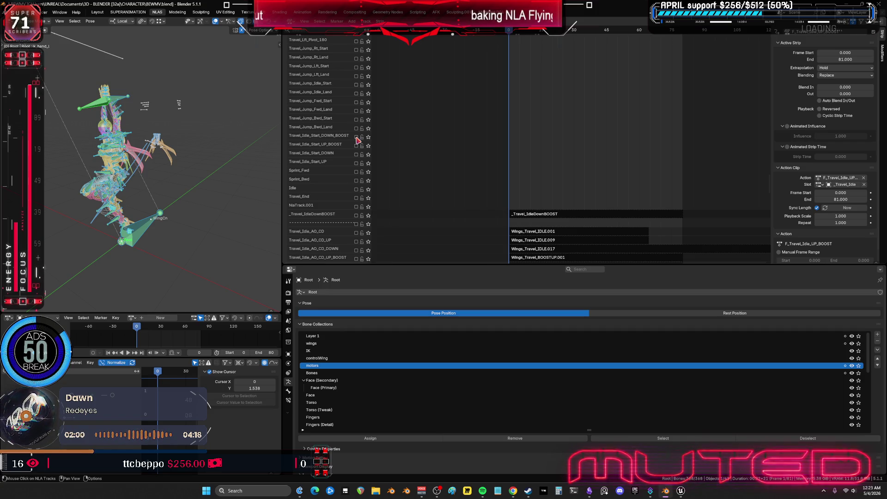
pyautogui.scroll(8, 341, 106)
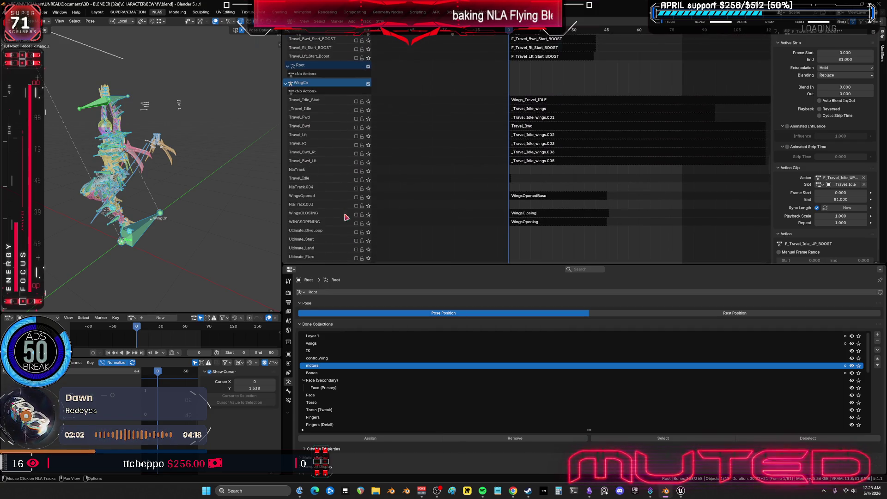
# Filter tracks by 'DOWN', clear the filter, show the sidebar, and switch Root to Object Mode.
pyautogui.click(316, 31)
pyautogui.write('DOWN')
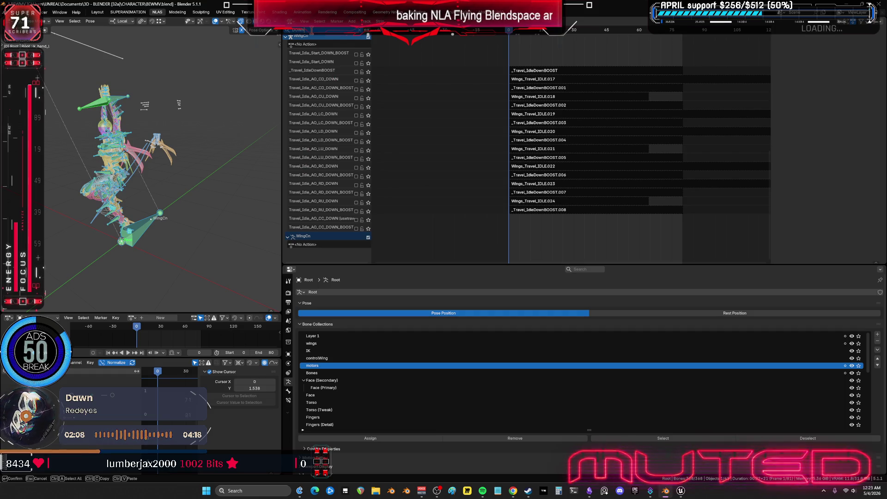
pyautogui.press('Escape')
pyautogui.press('n')
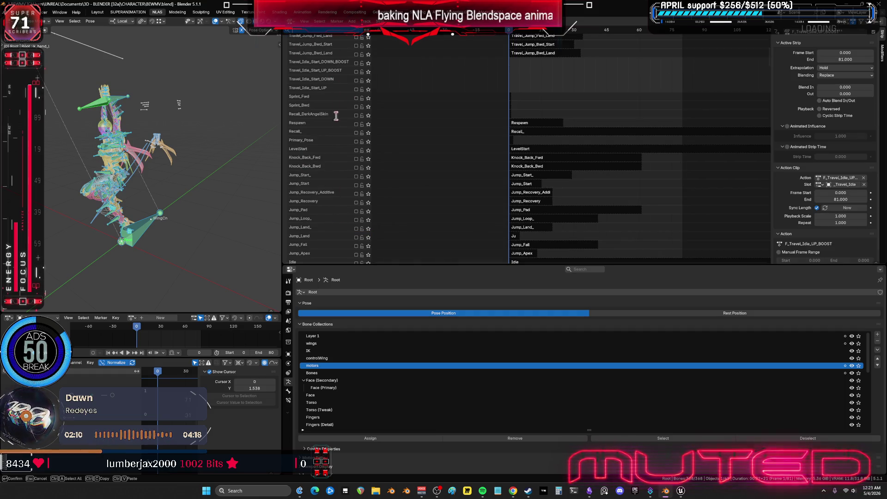
pyautogui.moveTo(205, 162); pyautogui.dragTo(189, 121, button='middle')
pyautogui.hotkey('ctrl', 'Tab')
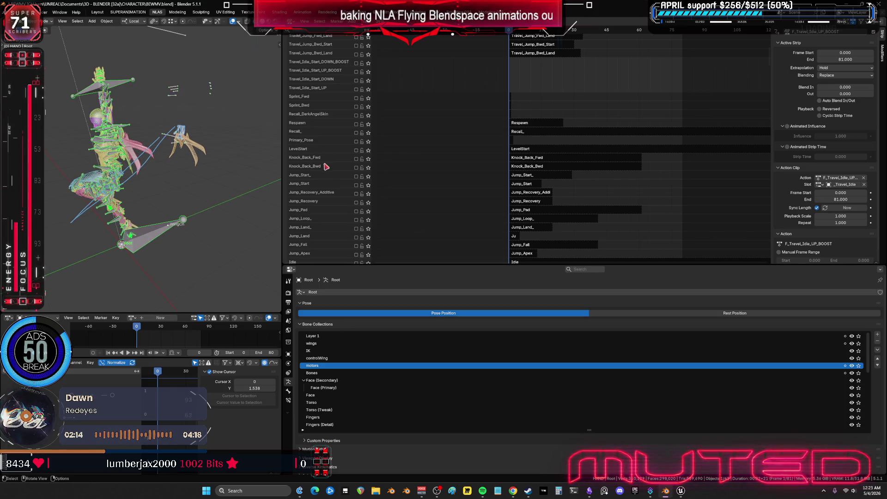
# Make WingCn the active object and scroll through its NLA tracks.
pyautogui.click(326, 166)
pyautogui.scroll(-15, 327, 167)
pyautogui.scroll(-15, 326, 166)
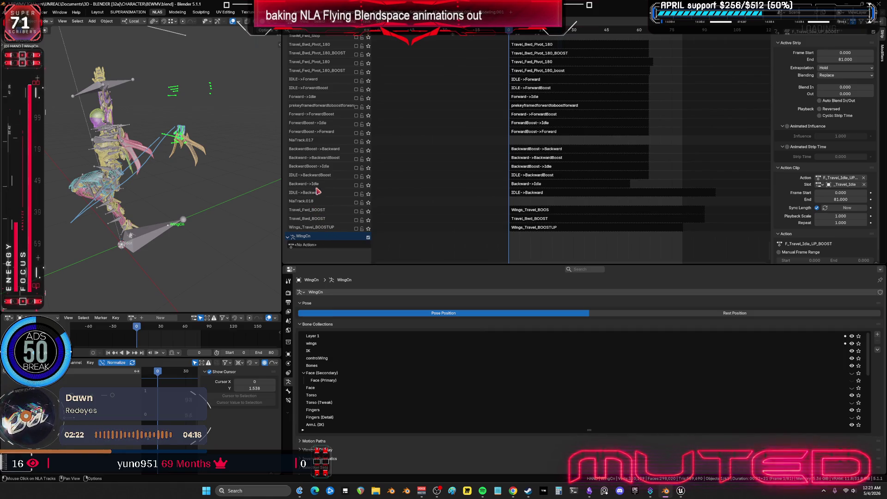
pyautogui.scroll(2, 317, 189)
pyautogui.scroll(8, 331, 129)
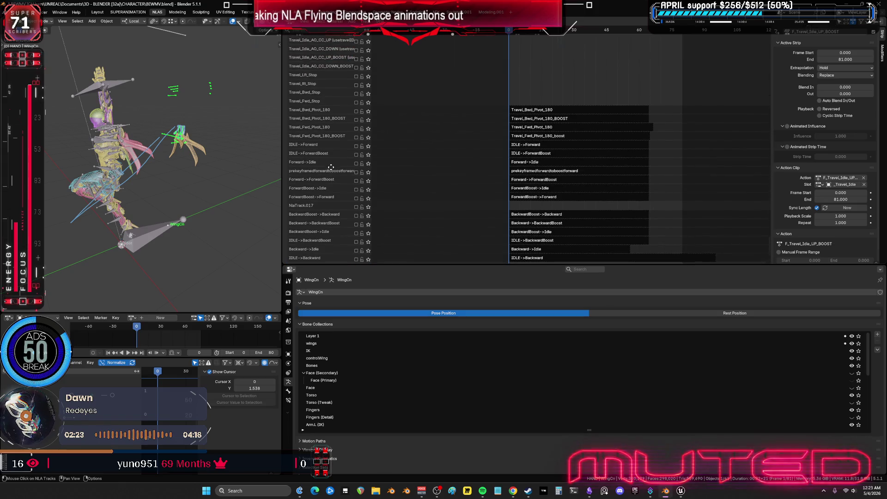
pyautogui.scroll(2, 332, 180)
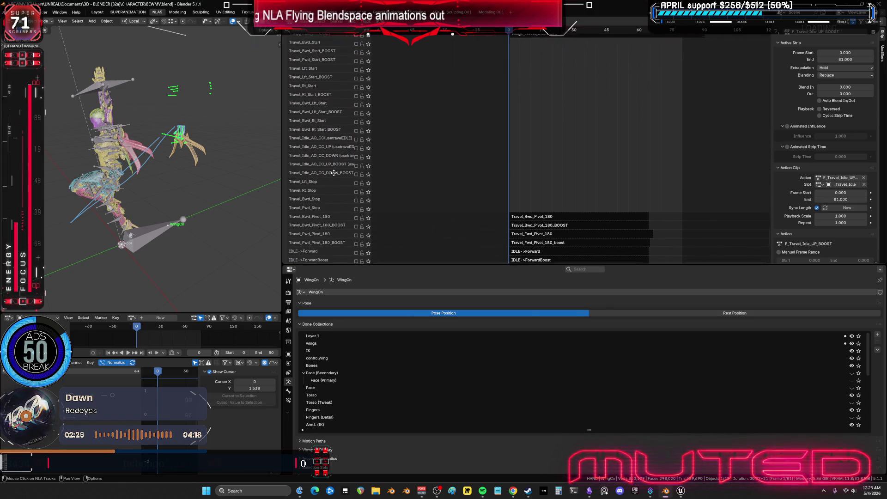
pyautogui.scroll(6, 493, 143)
pyautogui.scroll(8, 520, 152)
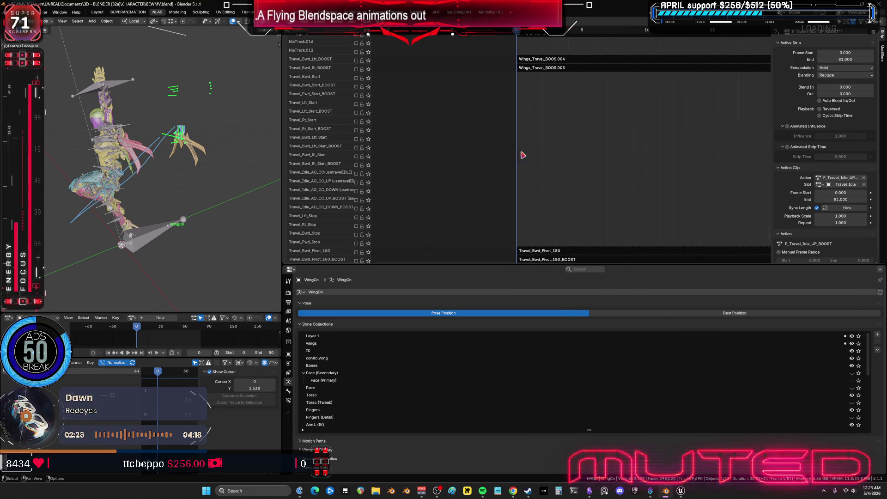
pyautogui.scroll(3, 361, 85)
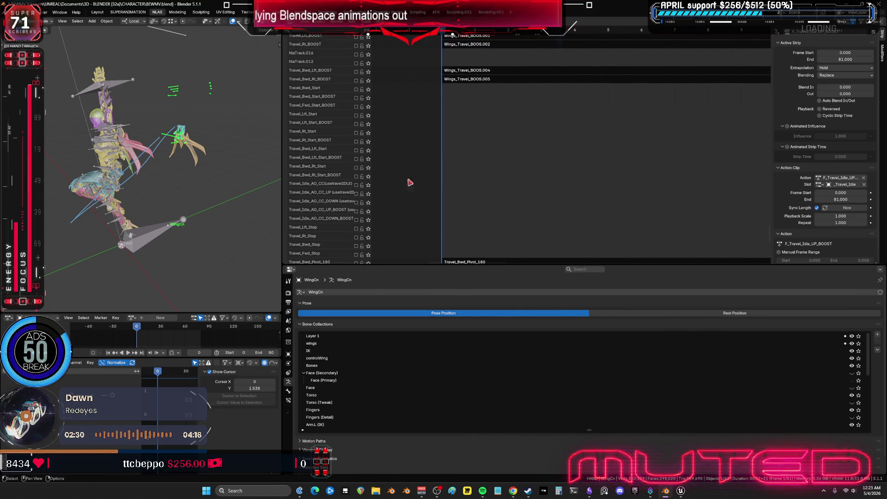
pyautogui.scroll(-7, 409, 183)
pyautogui.scroll(-6, 320, 188)
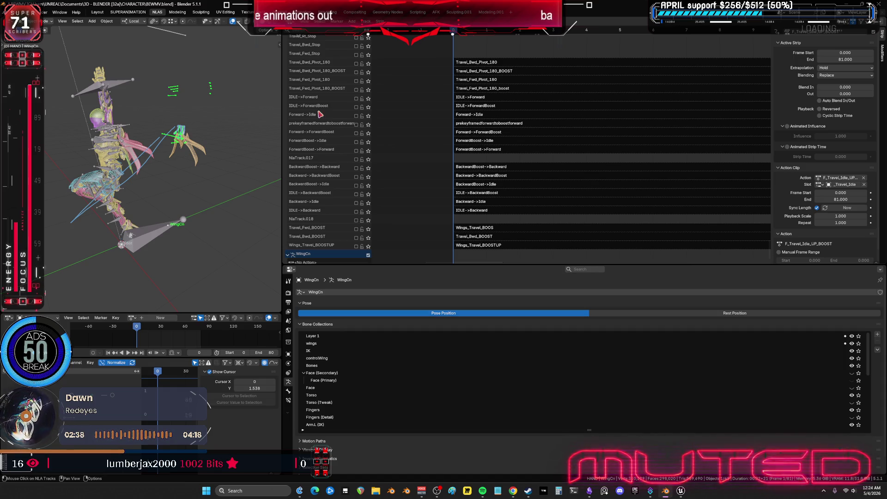
# Test-solo the Travel_Fwd_BOOST and Travel_Bwd_BOOST tracks, then turn solo off again.
pyautogui.click(356, 228)
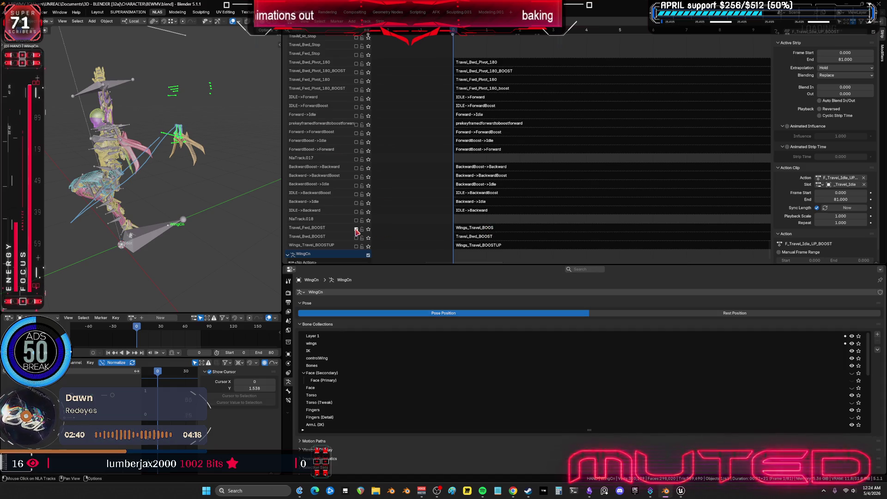
pyautogui.click(357, 232)
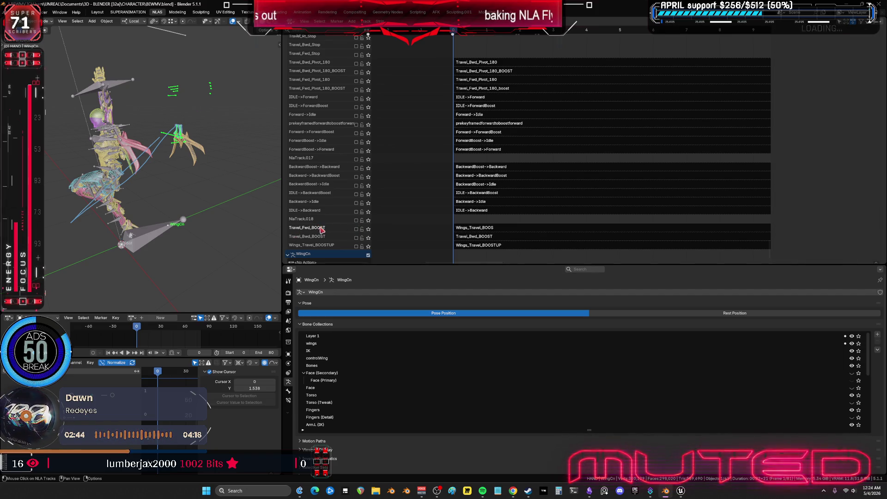
pyautogui.click(368, 229)
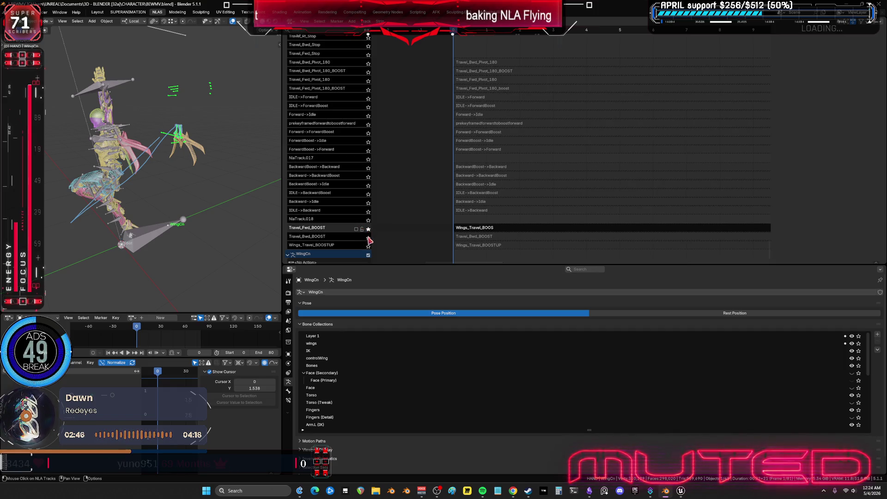
pyautogui.click(368, 238)
pyautogui.moveTo(211, 198); pyautogui.dragTo(181, 189, button='middle')
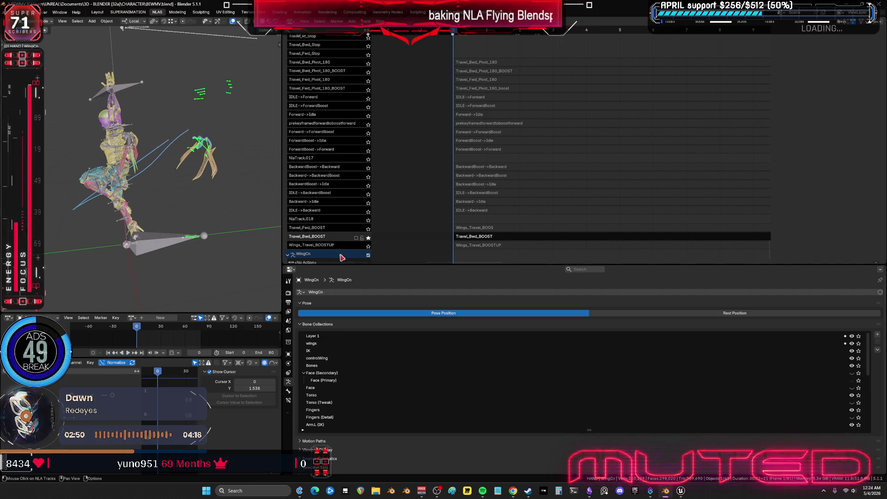
pyautogui.click(368, 238)
# Test-solo Travel_Idle_AO_RU_DOWN_BOOST, turn it off, then solo _Travel_IdleDownBOOST.
pyautogui.scroll(10, 336, 83)
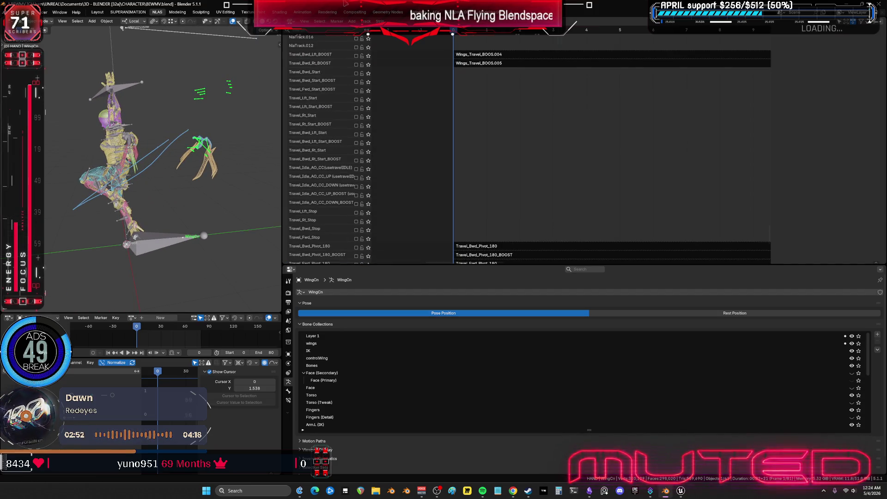
pyautogui.scroll(7, 329, 75)
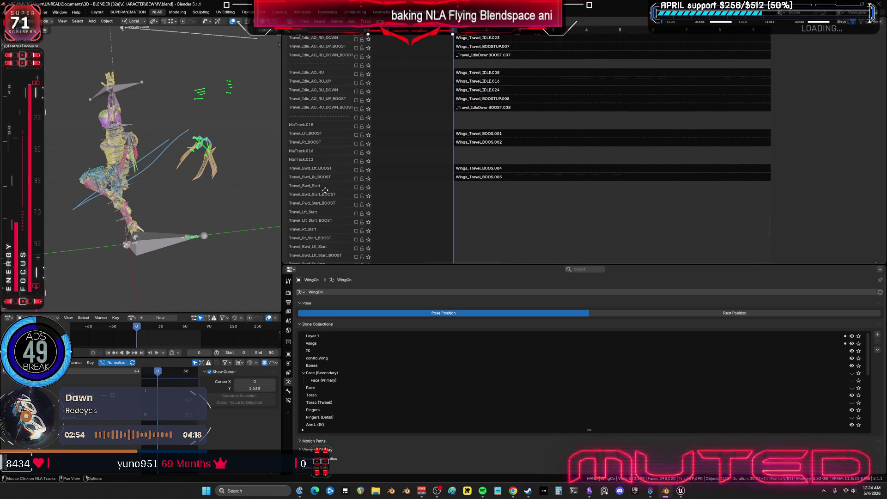
pyautogui.moveTo(330, 84); pyautogui.dragTo(330, 169, button='middle')
pyautogui.click(368, 196)
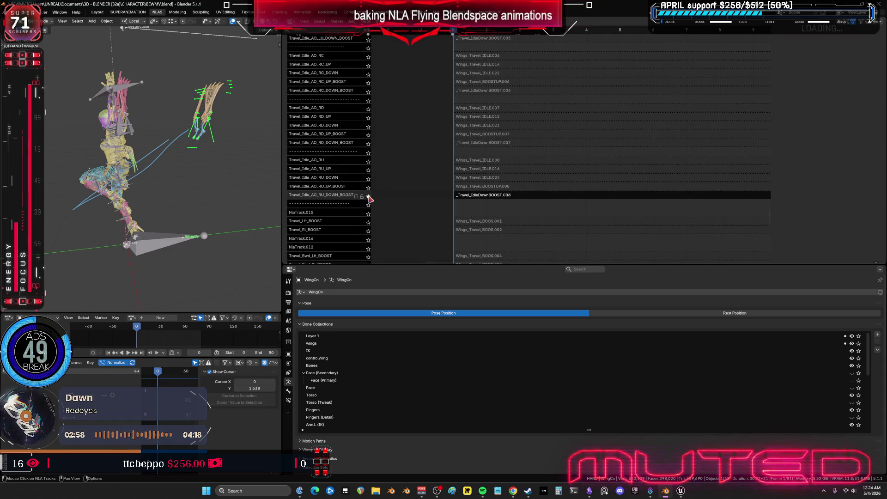
pyautogui.moveTo(241, 143); pyautogui.dragTo(213, 139, button='middle')
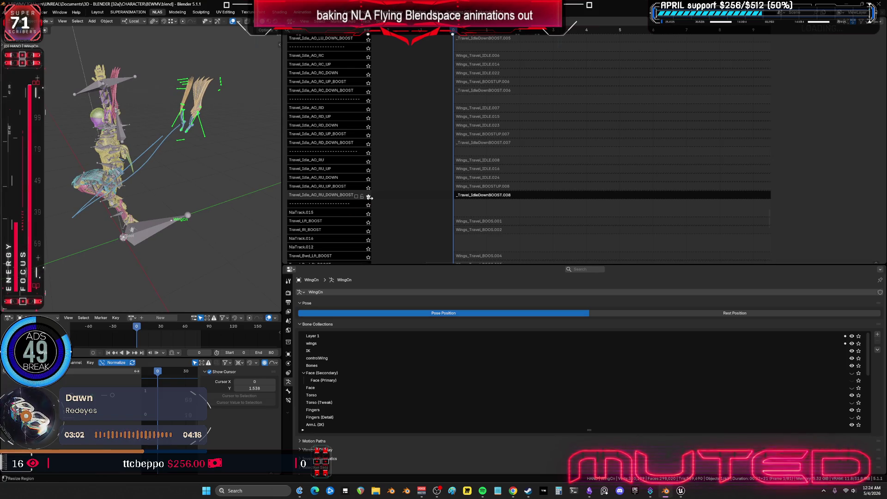
pyautogui.click(368, 196)
pyautogui.scroll(6, 344, 140)
pyautogui.scroll(10, 344, 140)
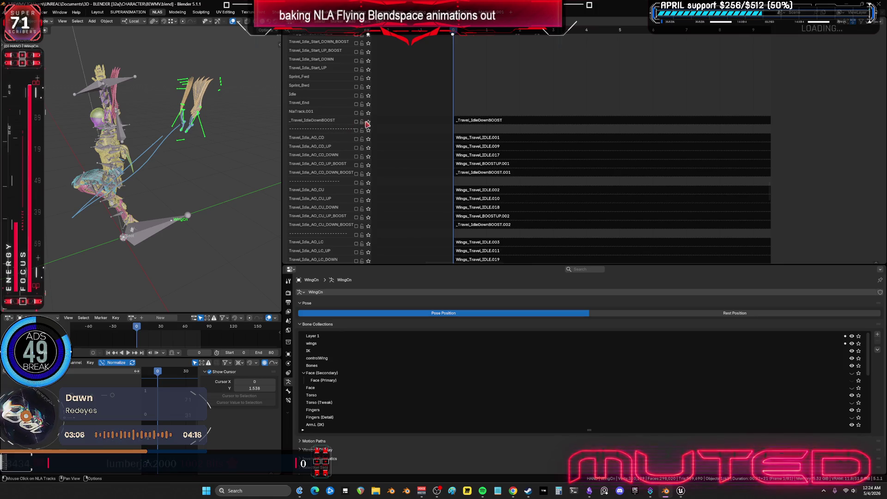
pyautogui.click(368, 122)
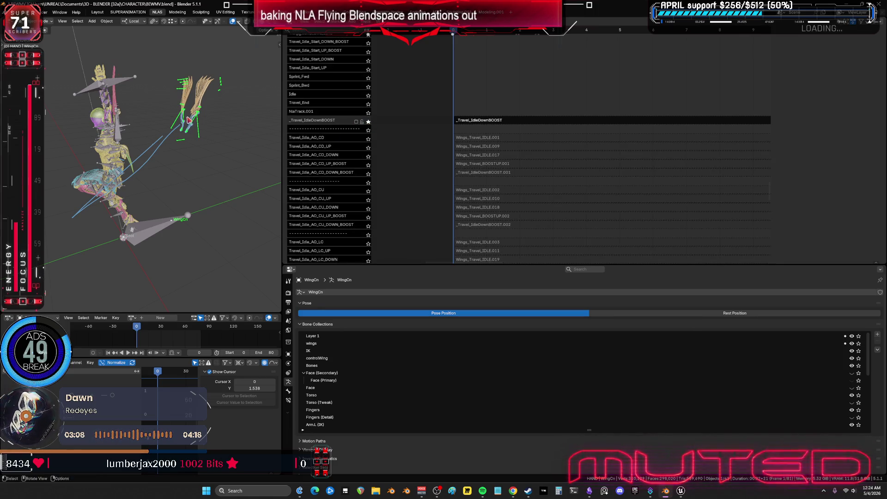
# Open the _Travel_IdleDownBOOST strip in tweak mode and put WingCn into Pose Mode.
pyautogui.hotkey('shift', 'alt', 'z')
pyautogui.scroll(-2, 491, 142)
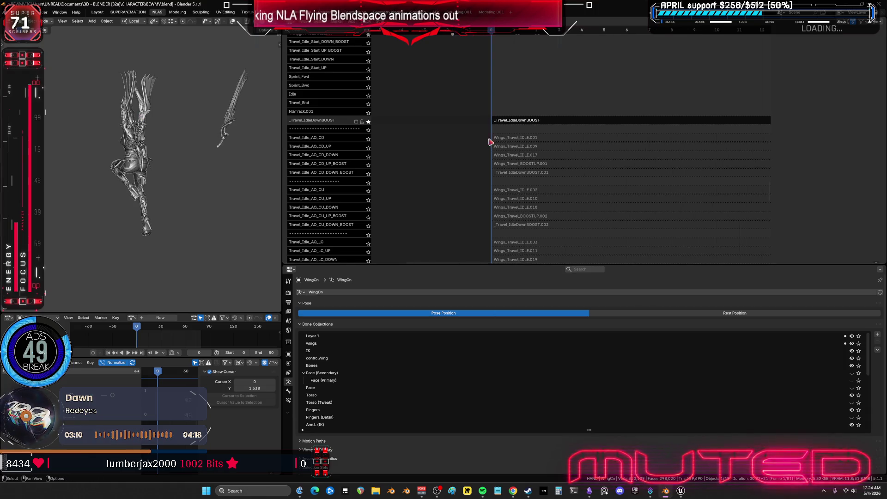
pyautogui.scroll(-3, 625, 148)
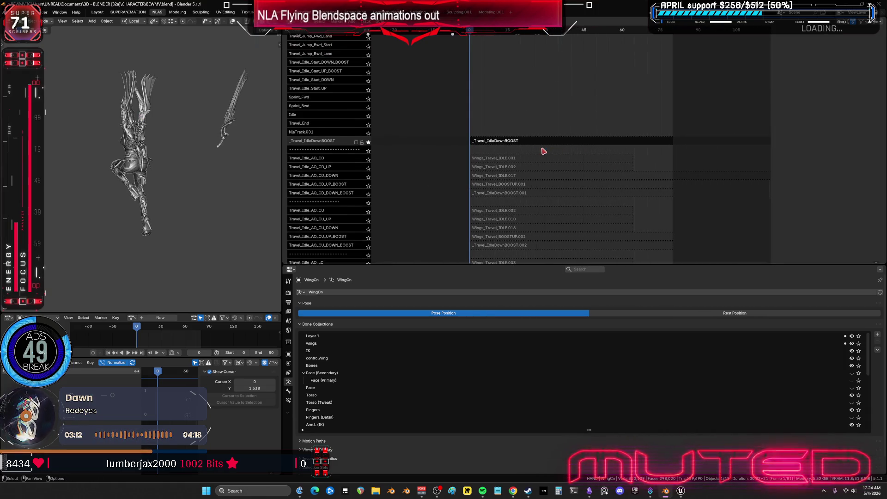
pyautogui.click(507, 145)
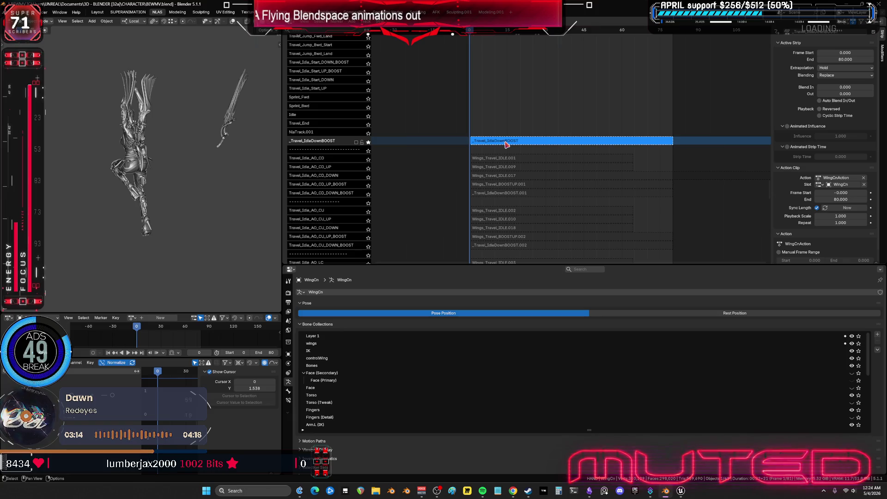
pyautogui.press('Tab')
pyautogui.hotkey('shift', 'alt', 'z')
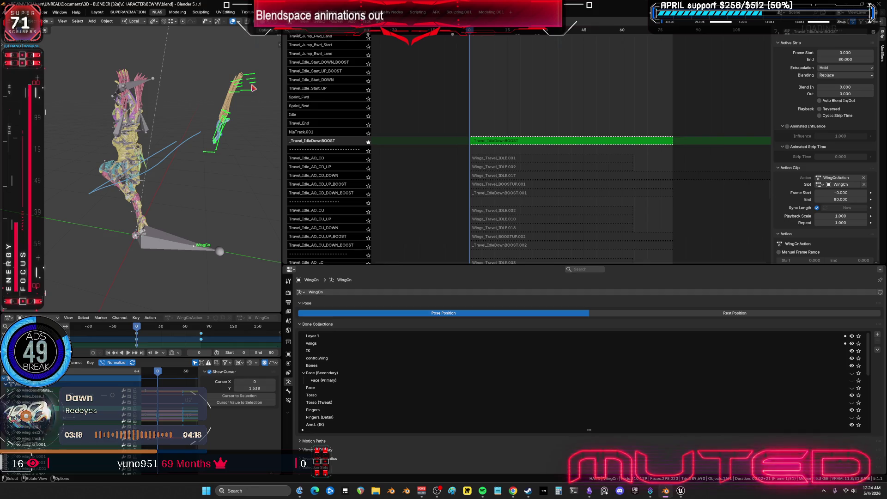
pyautogui.hotkey('ctrl', 'Tab')
# Check the action's curves in a maximized Graph Editor, restore the layout, and play the animation.
pyautogui.hotkey('ctrl', 'space')
pyautogui.moveTo(481, 242)
pyautogui.keyDown('ctrl'); pyautogui.mouseDown(button='middle')
pyautogui.moveTo(678, 263)
pyautogui.moveTo(538, 303)
pyautogui.mouseUp(button='middle'); pyautogui.keyUp('ctrl')
pyautogui.hotkey('ctrl', 'space')
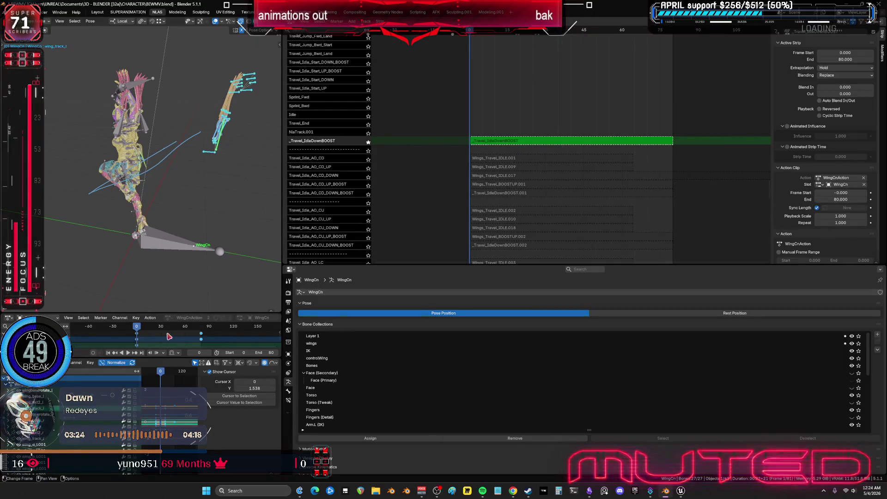
pyautogui.click(128, 353)
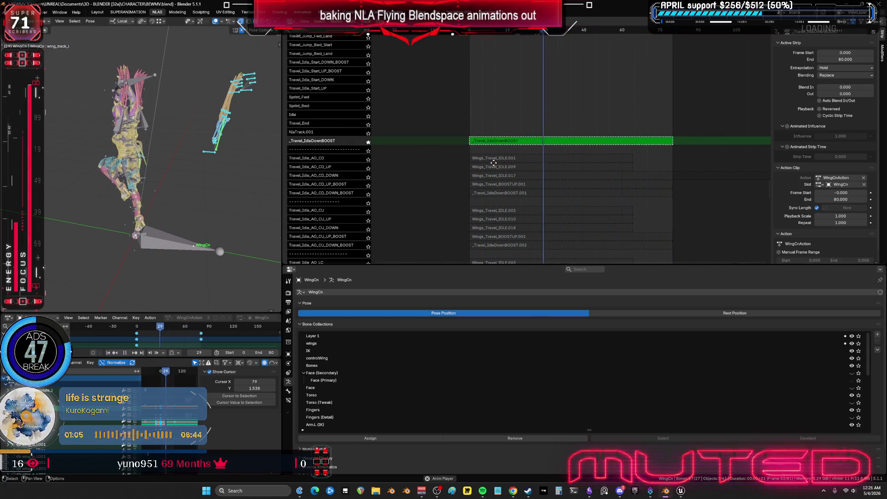
# Exit tweak mode, un-solo _Travel_IdleDownBOOST, hide overlays, and pan to the other NLA tracks.
pyautogui.press('Tab')
pyautogui.click(368, 145)
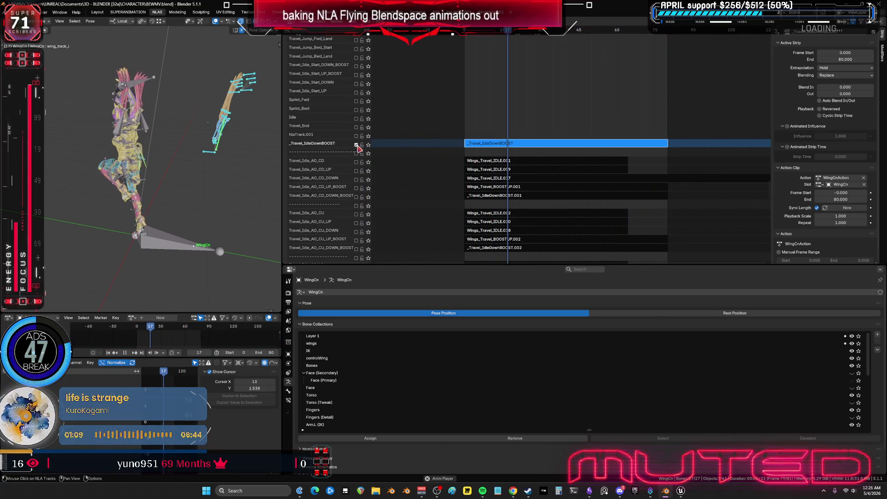
pyautogui.hotkey('shift', 'alt', 'z')
pyautogui.scroll(4, 169, 157)
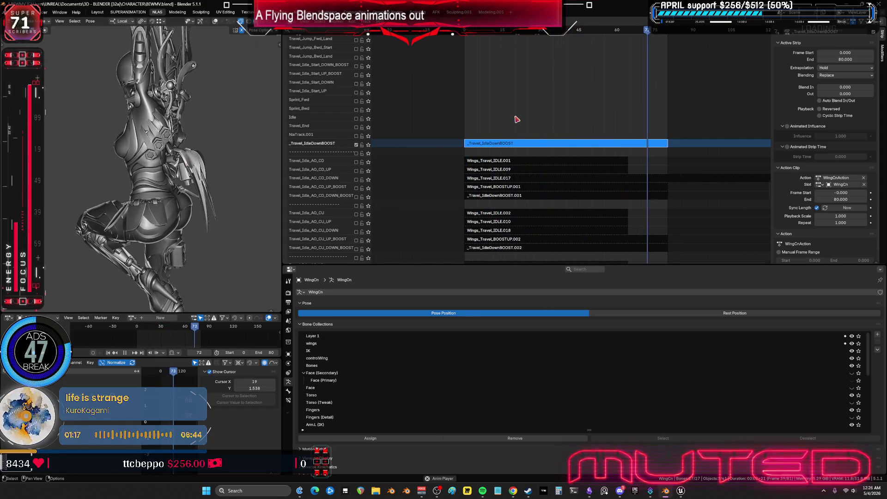
pyautogui.moveTo(499, 89)
pyautogui.mouseDown(button='middle')
pyautogui.moveTo(519, 195)
pyautogui.moveTo(512, 99)
pyautogui.moveTo(531, 196)
pyautogui.moveTo(564, 232)
pyautogui.moveTo(564, 219)
pyautogui.mouseUp(button='middle')
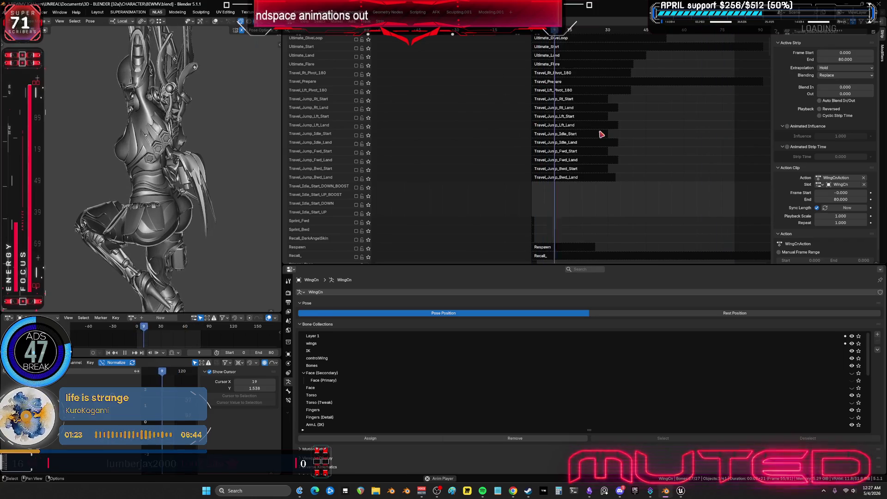
# Enable the E_EnginesClosed and E_Engines_Boosting tracks and view the character from the front.
pyautogui.scroll(10, 600, 148)
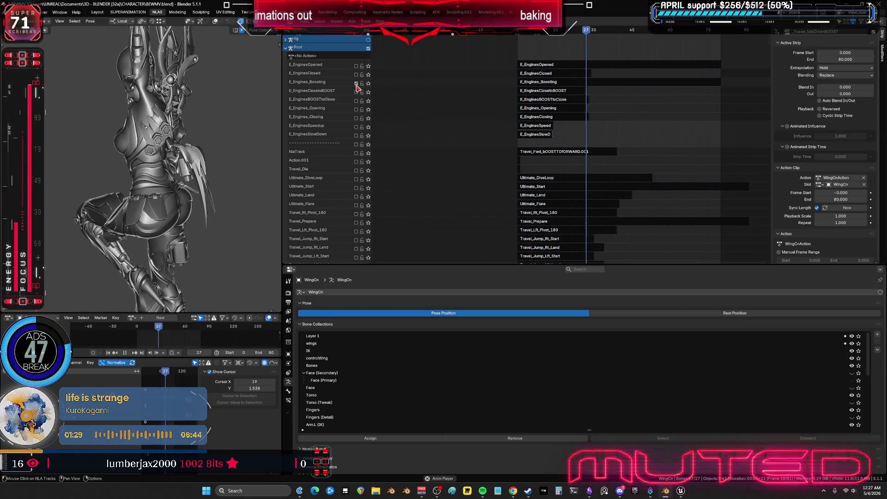
pyautogui.click(356, 75)
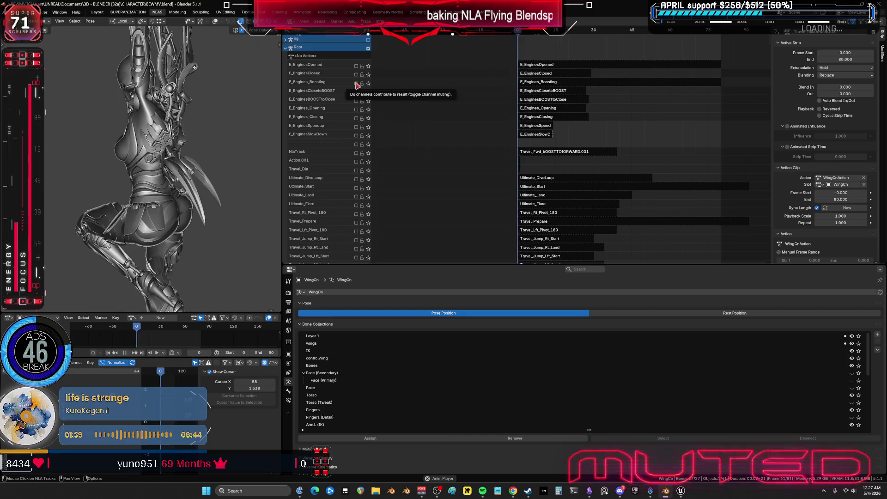
pyautogui.click(356, 83)
pyautogui.moveTo(228, 119); pyautogui.dragTo(253, 141, button='middle')
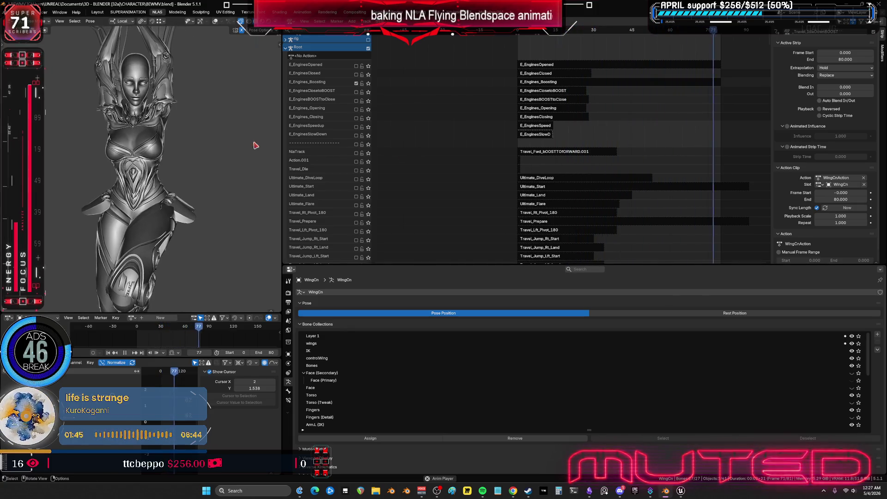
# Scroll the NLA track list down to the F_Travel tracks.
pyautogui.scroll(-2, 407, 153)
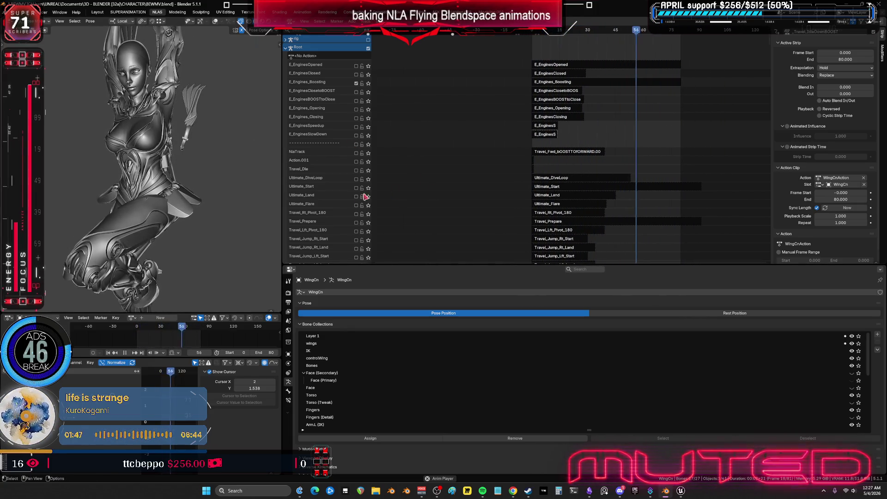
pyautogui.scroll(-5, 349, 204)
pyautogui.scroll(-10, 349, 204)
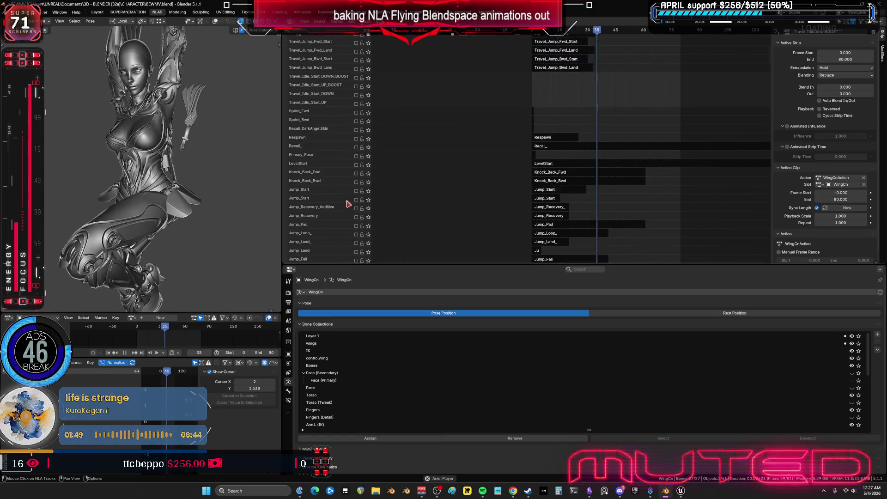
pyautogui.scroll(-10, 351, 206)
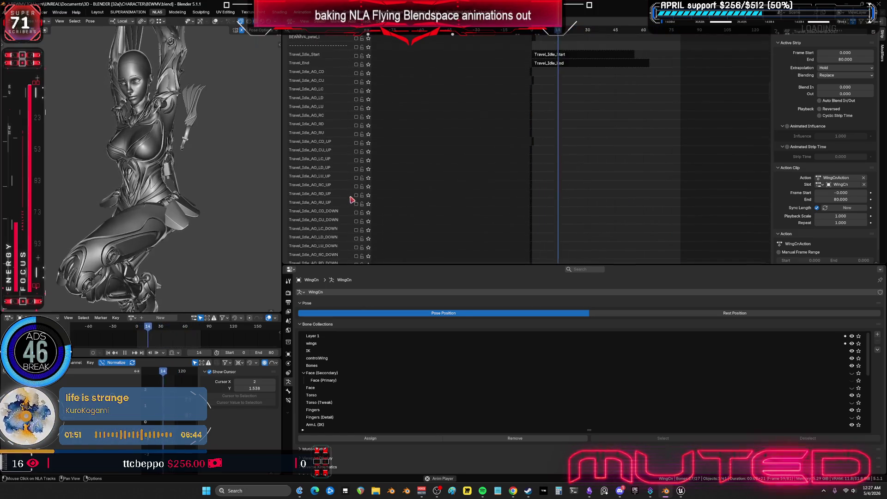
pyautogui.scroll(-8, 351, 189)
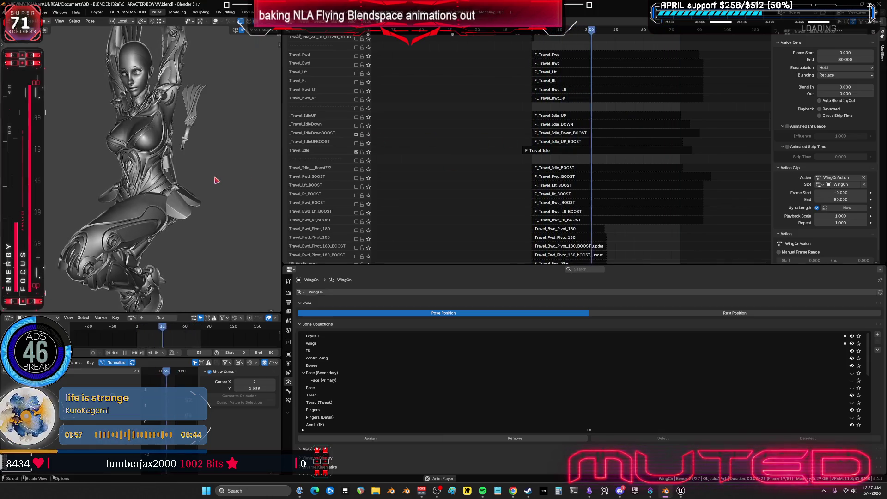
# Select F_Travel_Idle_Down_BOOST, stop playback, and tweak its action on Root in Pose Mode at frame 0.
pyautogui.scroll(-3, 217, 181)
pyautogui.moveTo(216, 180)
pyautogui.mouseDown(button='middle')
pyautogui.moveTo(24, 189)
pyautogui.moveTo(214, 190)
pyautogui.moveTo(168, 190)
pyautogui.moveTo(259, 165)
pyautogui.mouseUp(button='middle')
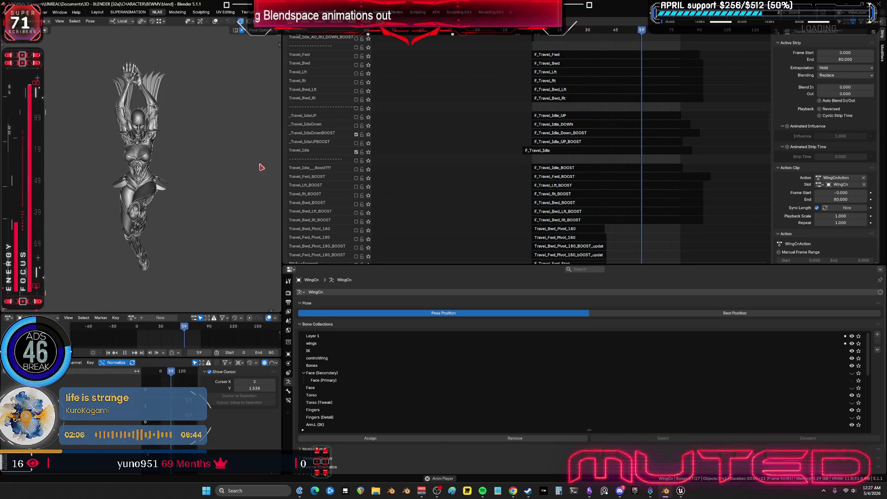
pyautogui.click(425, 133)
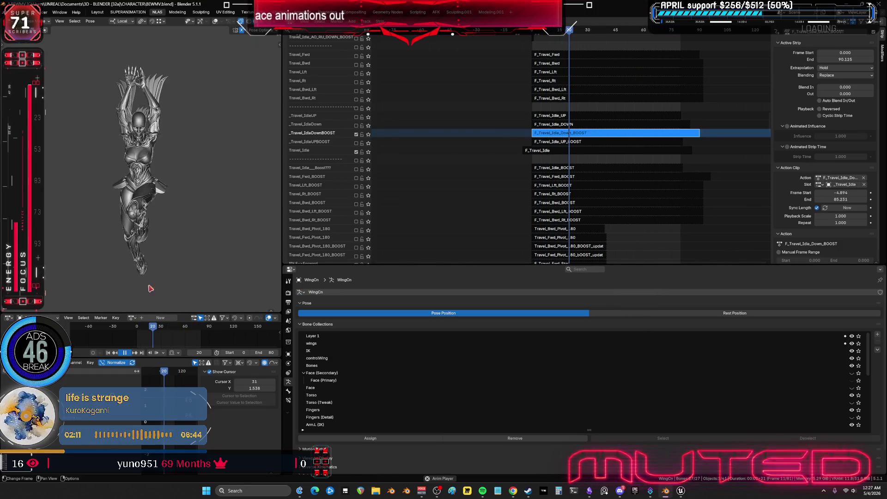
pyautogui.press('Escape')
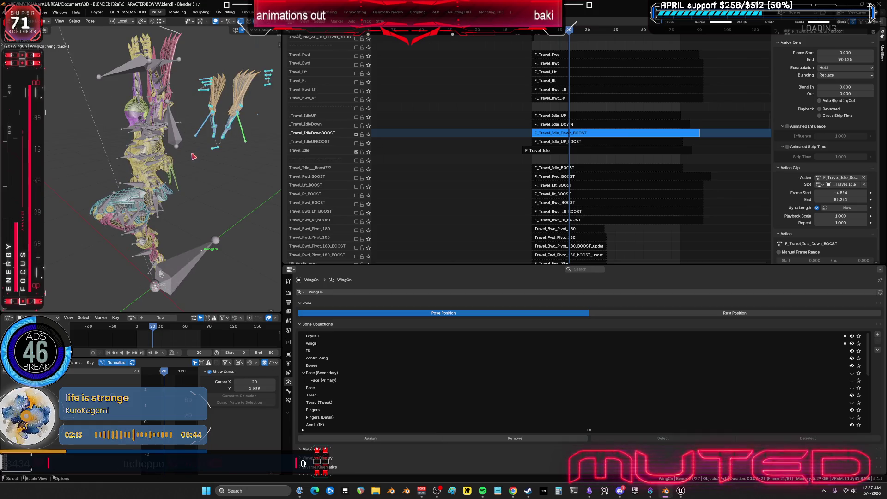
pyautogui.hotkey('ctrl', 'Tab')
pyautogui.click(181, 147)
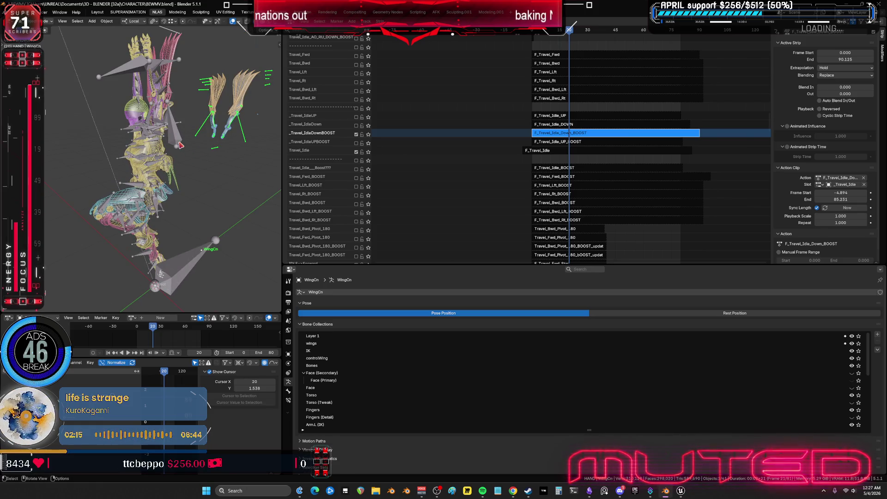
pyautogui.hotkey('ctrl', 'Tab')
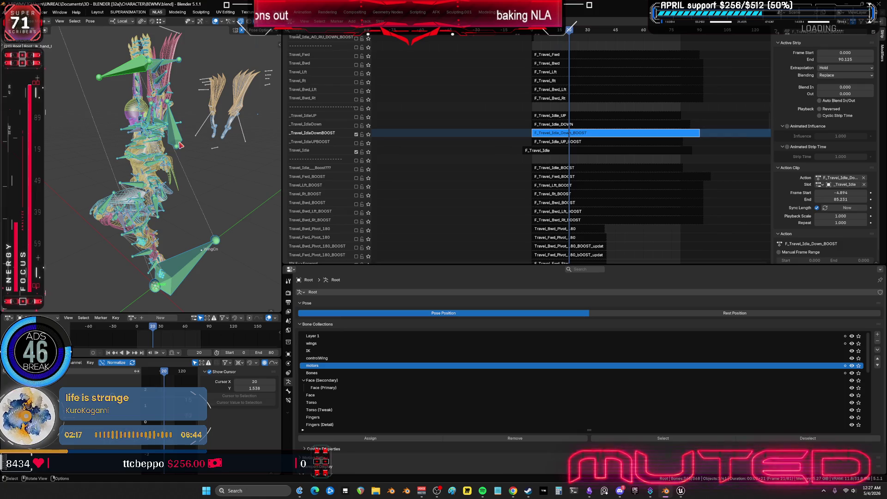
pyautogui.moveTo(537, 30); pyautogui.dragTo(532, 33)
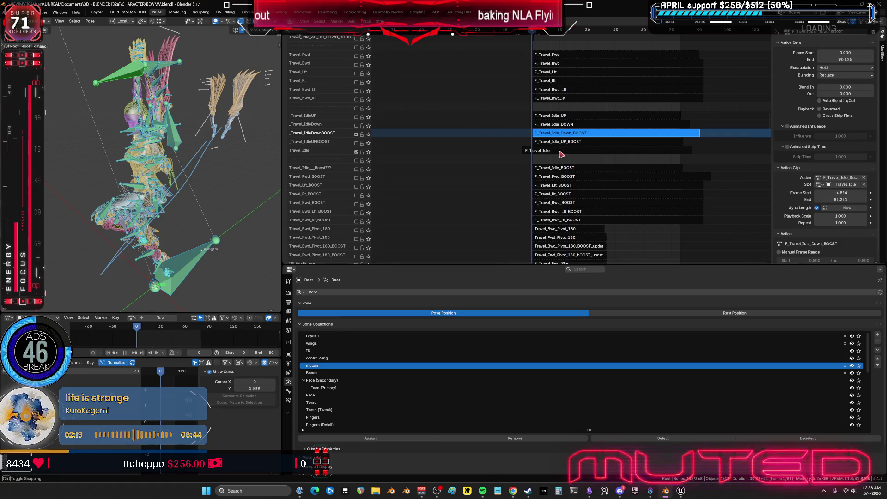
pyautogui.press('Tab')
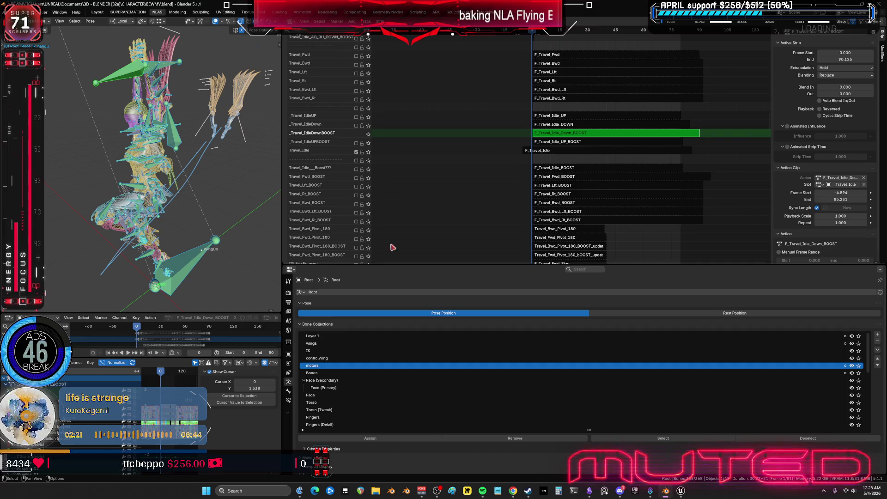
pyautogui.hotkey('ctrl', 'space')
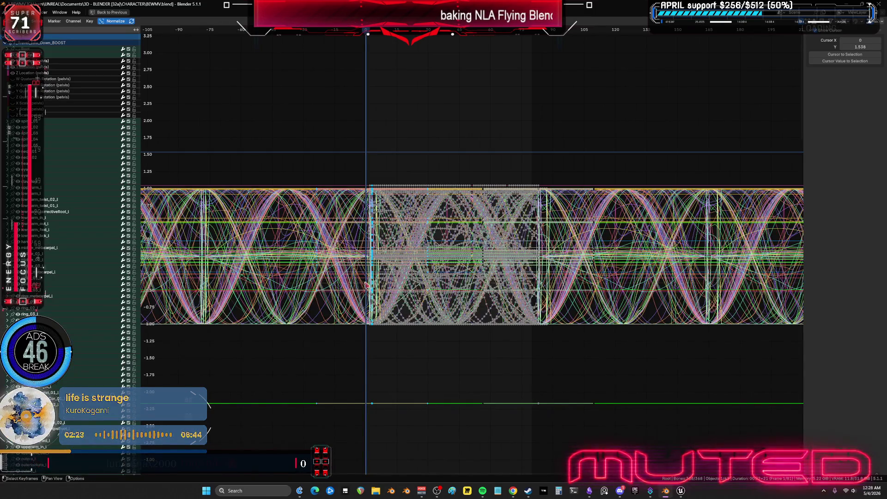
# Leave tweak mode, solo the _Travel_IdleDownBOOST track, and reopen its action in a maximized Graph Editor.
pyautogui.moveTo(367, 285)
pyautogui.keyDown('ctrl'); pyautogui.mouseDown(button='middle')
pyautogui.moveTo(521, 316)
pyautogui.moveTo(515, 311)
pyautogui.mouseUp(button='middle'); pyautogui.keyUp('ctrl')
pyautogui.hotkey('ctrl', 'space')
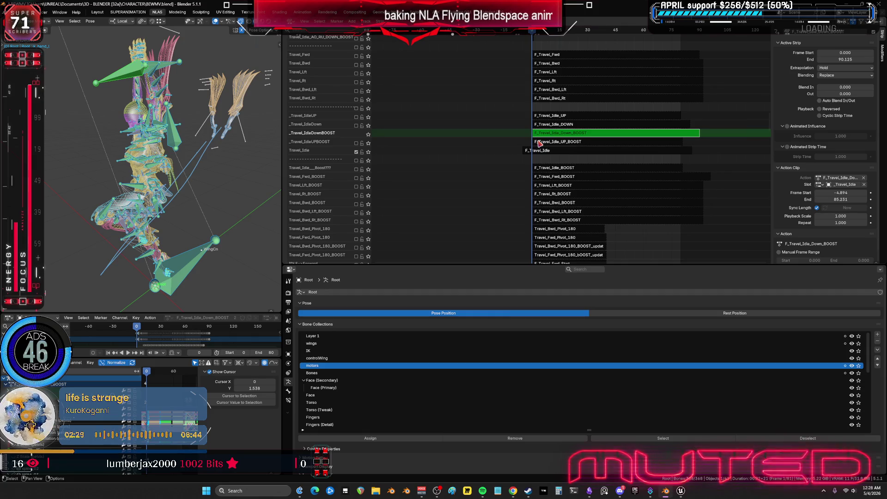
pyautogui.moveTo(177, 222); pyautogui.dragTo(188, 218, button='middle')
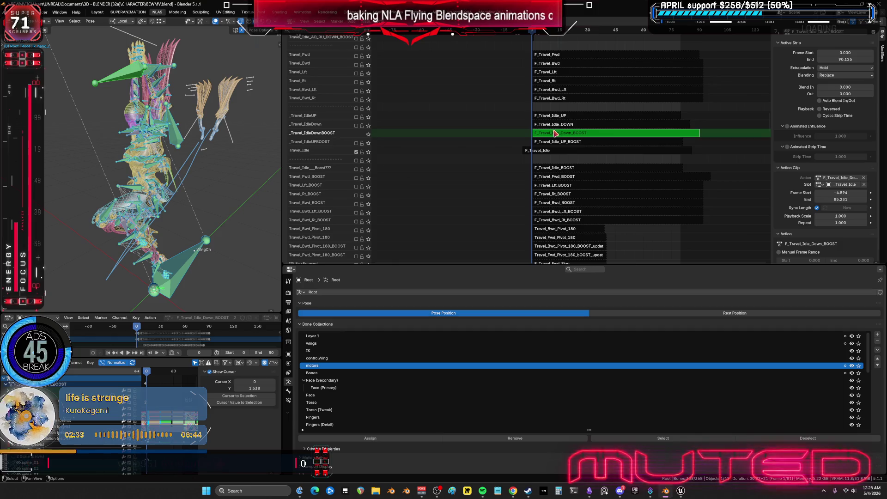
pyautogui.press('Tab')
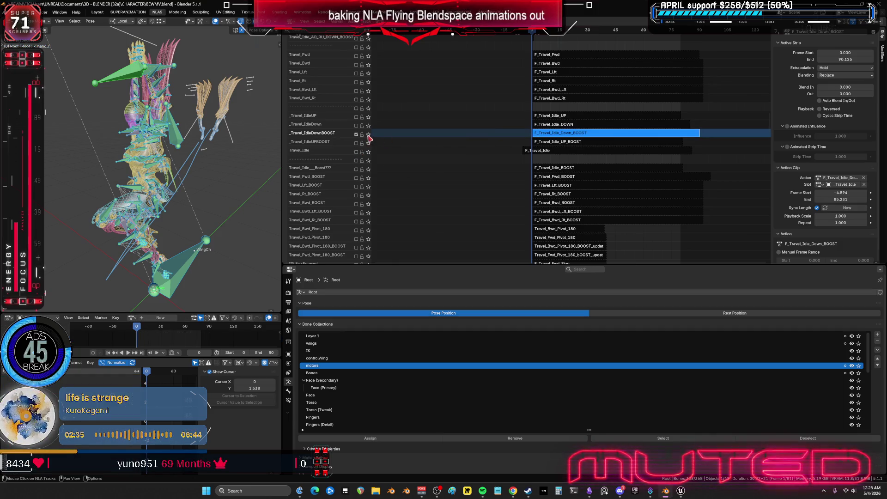
pyautogui.click(369, 134)
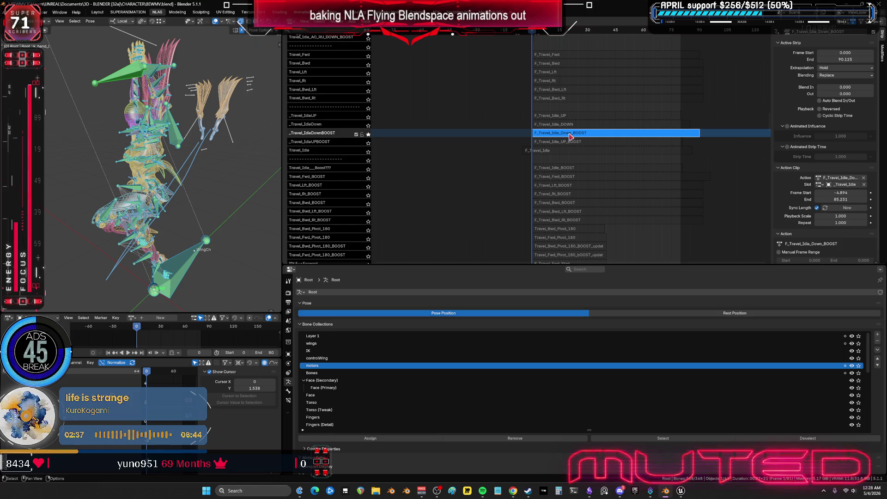
pyautogui.press('Tab')
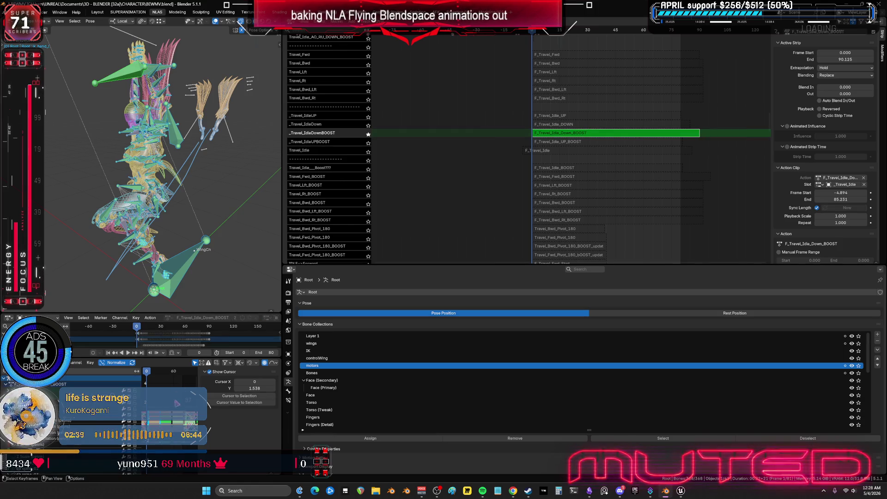
pyautogui.hotkey('ctrl', 'space')
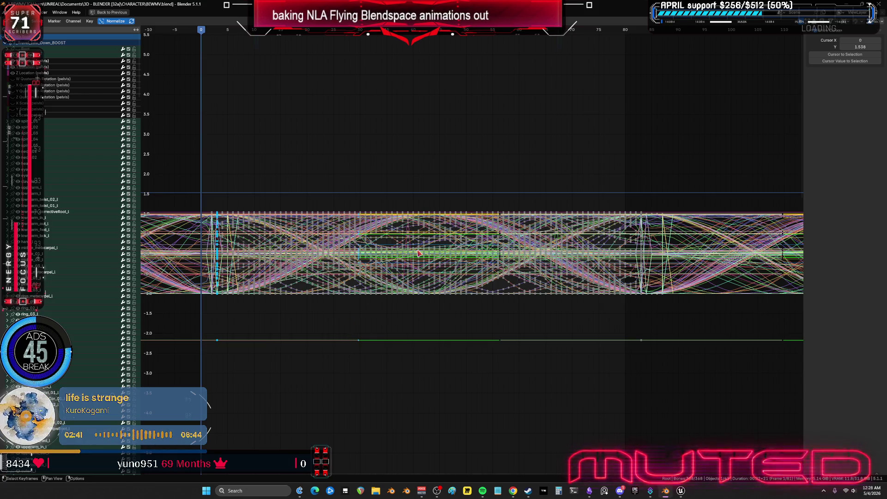
# Solo the boostarms bone collection and maximize the Graph Editor showing only its F_Travel_Idle_Down_BOOST curves.
pyautogui.press('a')
pyautogui.hotkey('ctrl', 'space')
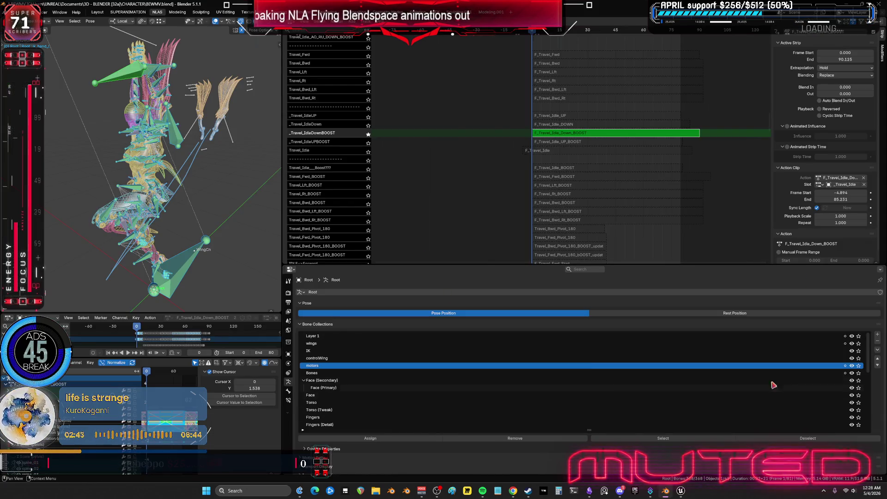
pyautogui.scroll(-5, 848, 417)
pyautogui.scroll(-3, 848, 416)
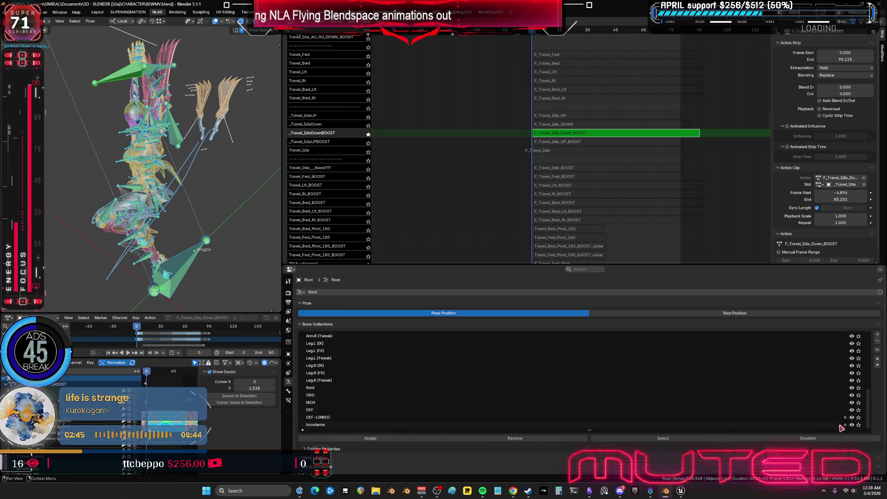
pyautogui.click(859, 425)
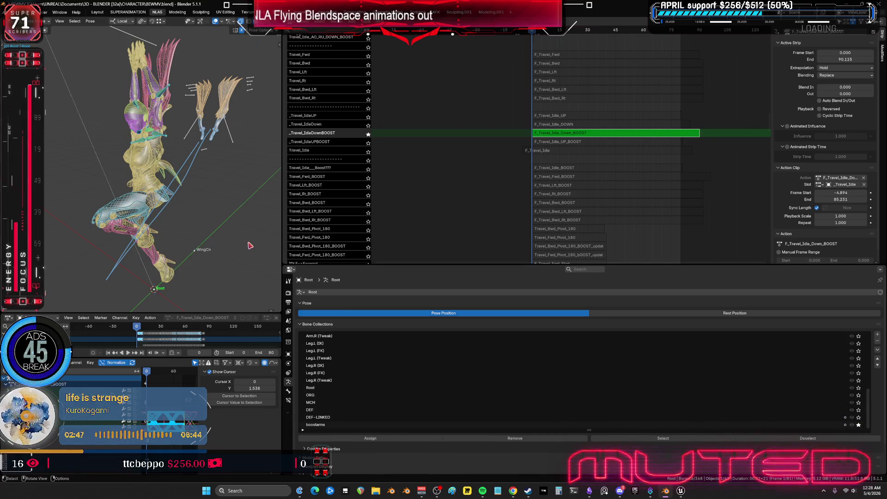
pyautogui.hotkey('ctrl', 'space')
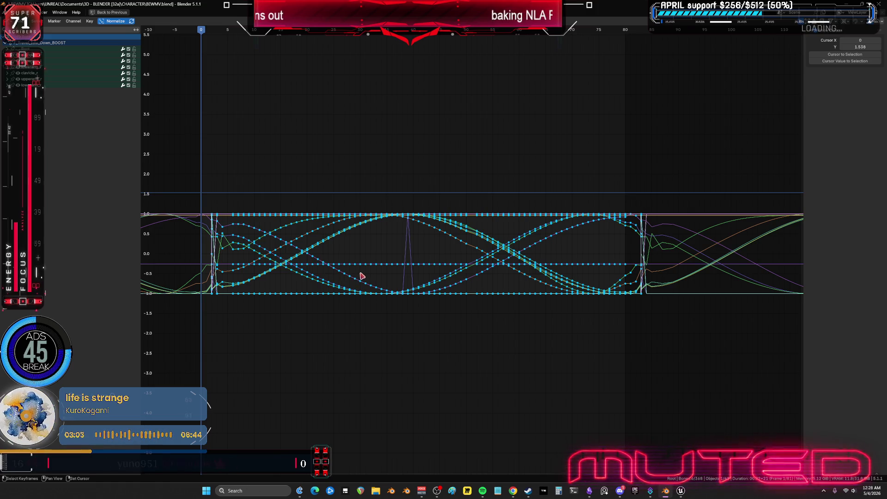
# Shift all the idle action's keyframes 5 frames earlier with g -5.
pyautogui.moveTo(363, 277); pyautogui.dragTo(376, 262, button='middle')
pyautogui.hotkey('ctrl', 'space')
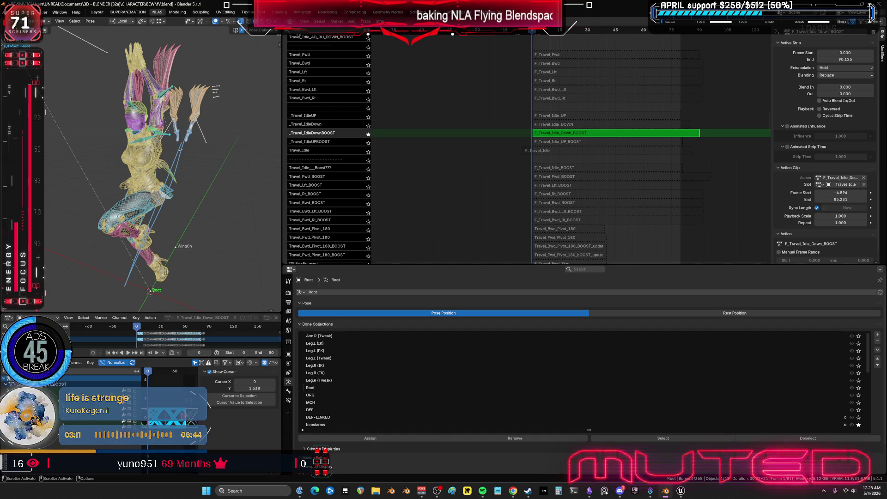
pyautogui.hotkey('ctrl', 'space')
pyautogui.press('Home')
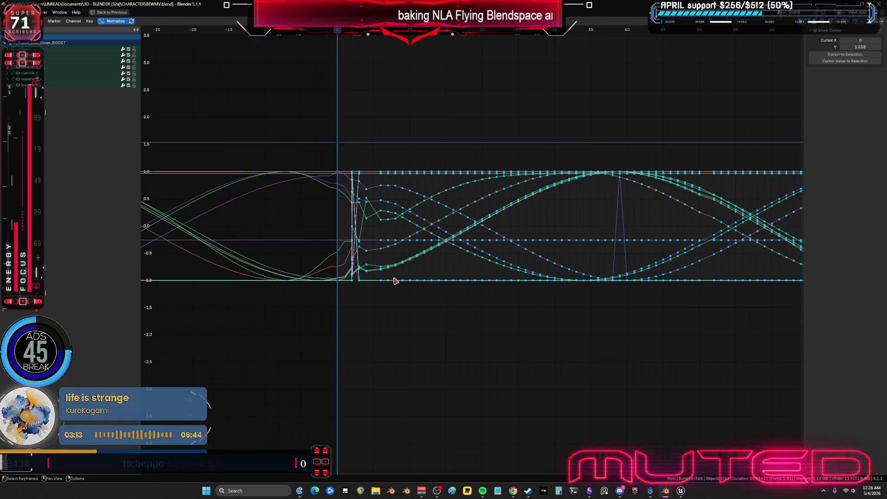
pyautogui.keyDown('ctrl'); pyautogui.scroll(-3, 430, 256); pyautogui.keyUp('ctrl')
pyautogui.write('g')
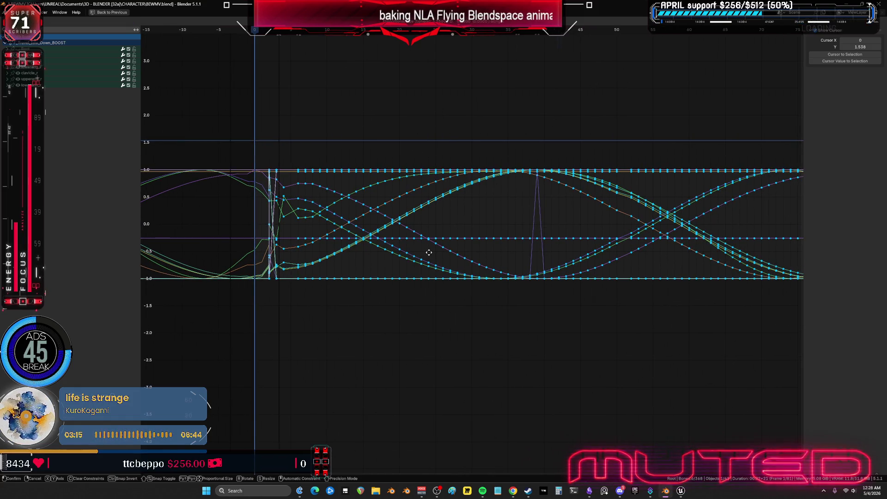
pyautogui.write('-5')
pyautogui.press('Return')
pyautogui.press('Home')
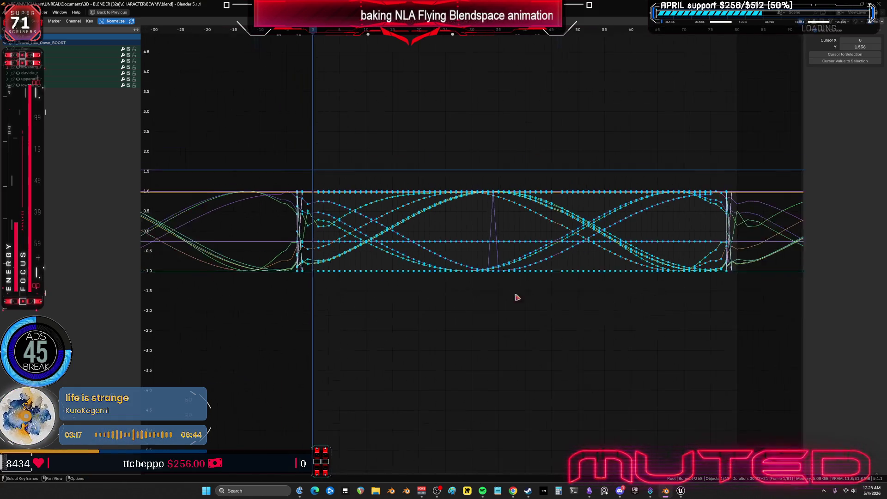
# Delete the keys left near frame -5 at the strip start.
pyautogui.moveTo(498, 308); pyautogui.dragTo(535, 300, button='middle')
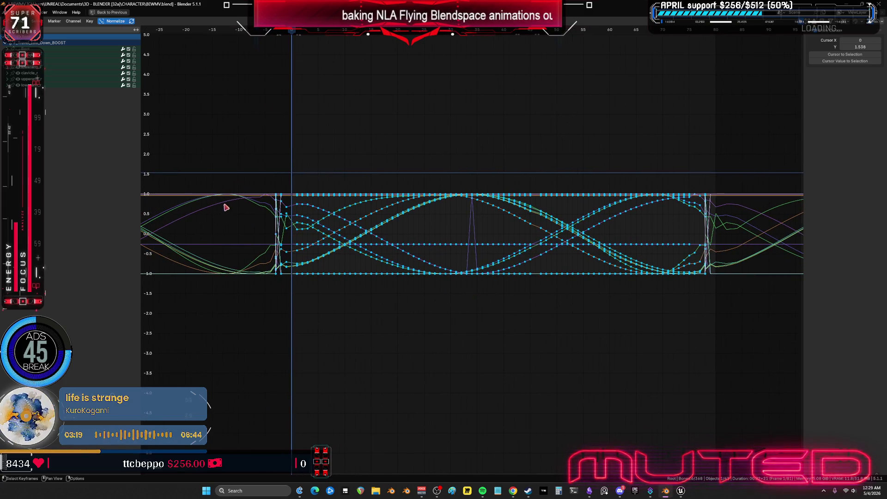
pyautogui.moveTo(245, 162); pyautogui.dragTo(292, 291)
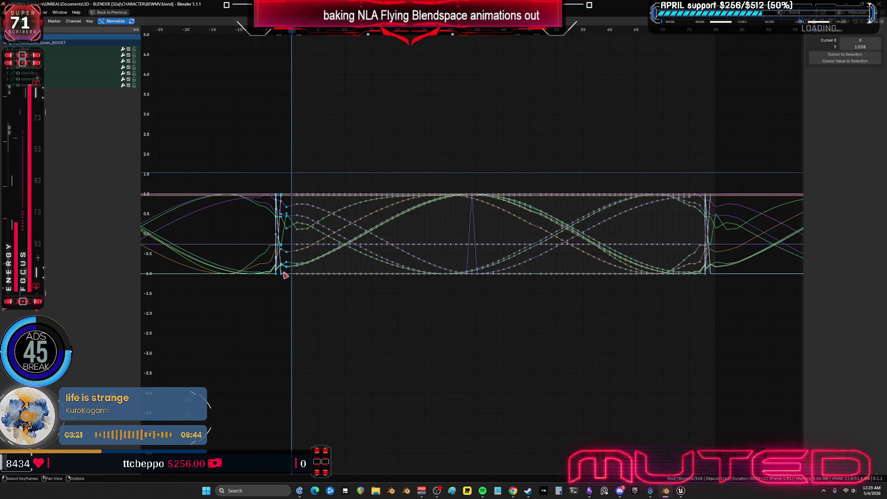
pyautogui.press('Delete')
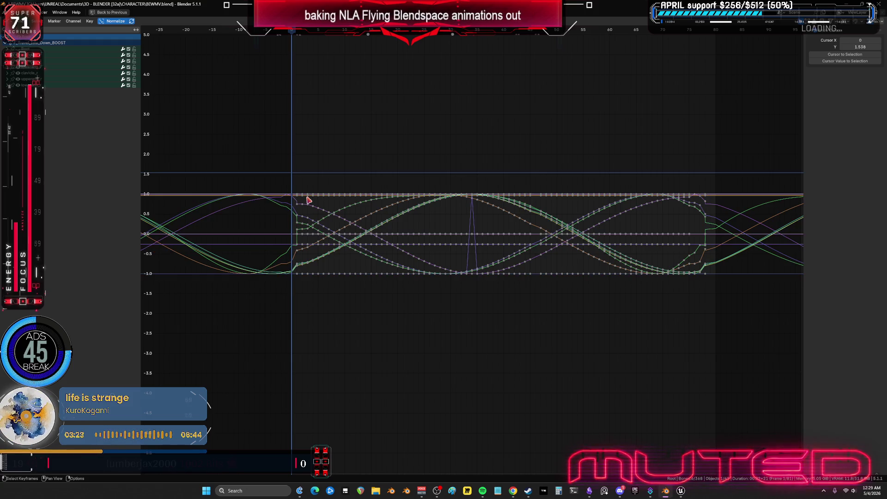
# Insert Location & Rotation keys for the pose at frame 0.
pyautogui.press('a')
pyautogui.hotkey('ctrl', 'space')
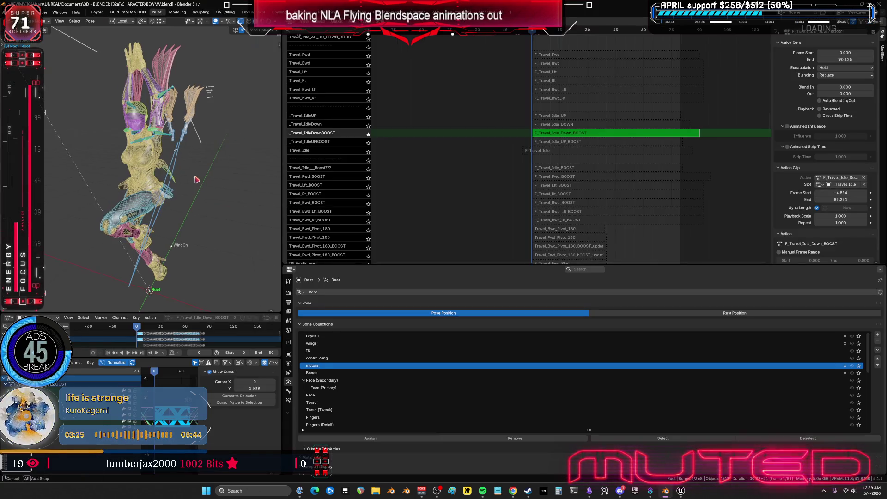
pyautogui.press('k')
pyautogui.click(137, 176)
pyautogui.hotkey('ctrl', 'space')
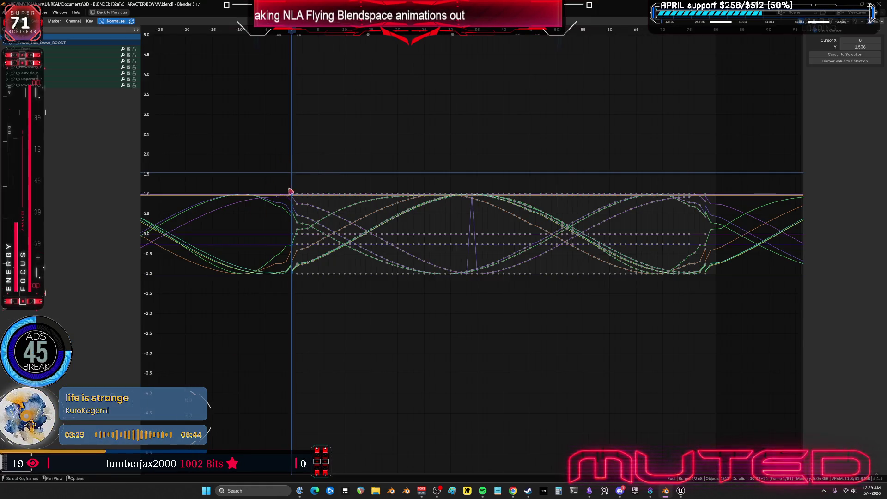
# Clear the key selection, go to frame 80 and zoom in around it.
pyautogui.moveTo(290, 176); pyautogui.dragTo(294, 286)
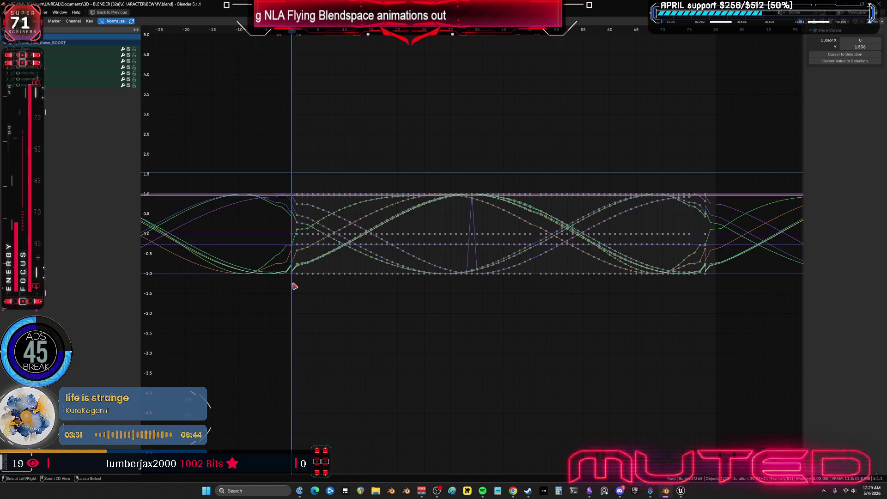
pyautogui.click(716, 36)
pyautogui.press('KP_Decimal')
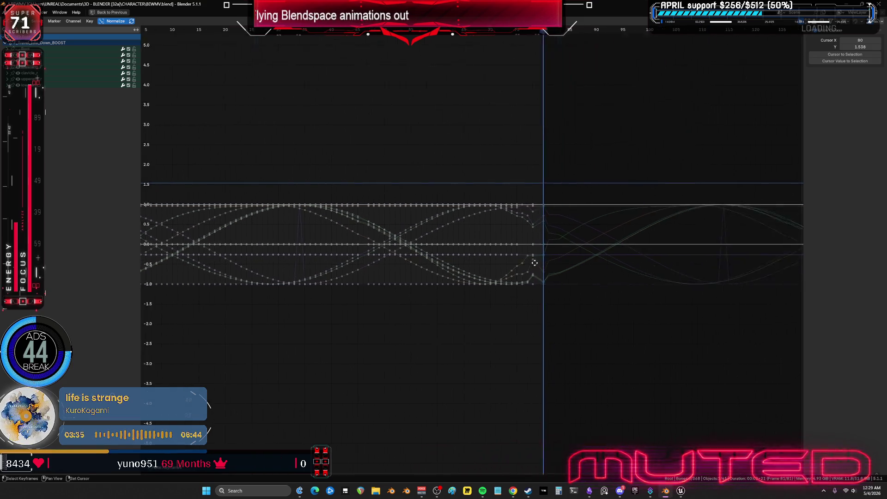
# Paste keyframes at frame 80 to add end keys to the idle curves.
pyautogui.moveTo(584, 342)
pyautogui.mouseDown()
pyautogui.moveTo(546, 113)
pyautogui.moveTo(548, 133)
pyautogui.mouseUp()
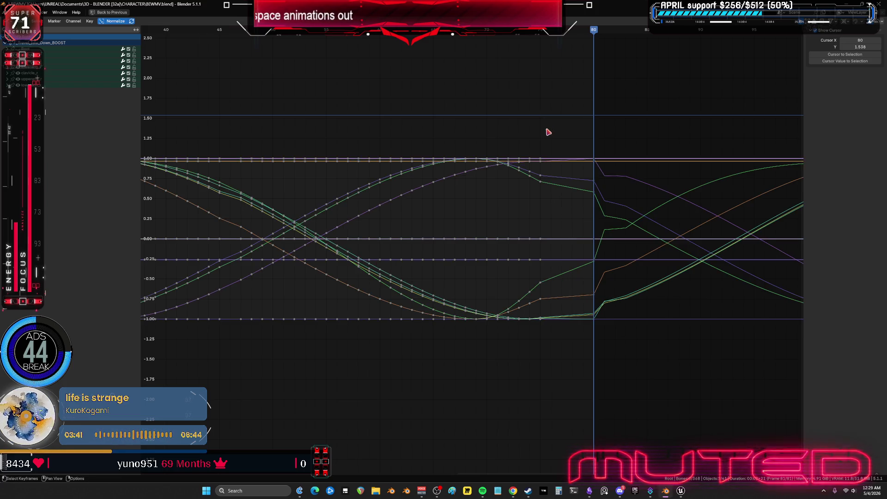
pyautogui.scroll(-3, 546, 138)
pyautogui.moveTo(367, 167); pyautogui.dragTo(578, 196, button='middle')
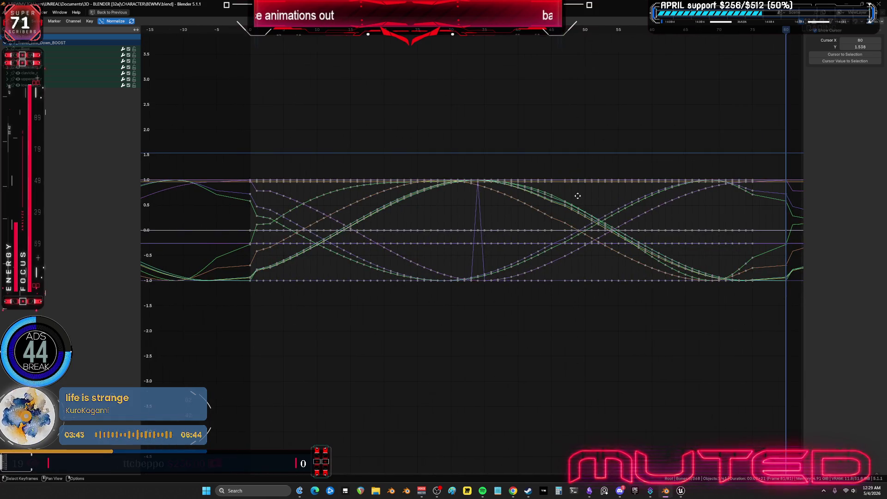
pyautogui.scroll(-2, 536, 206)
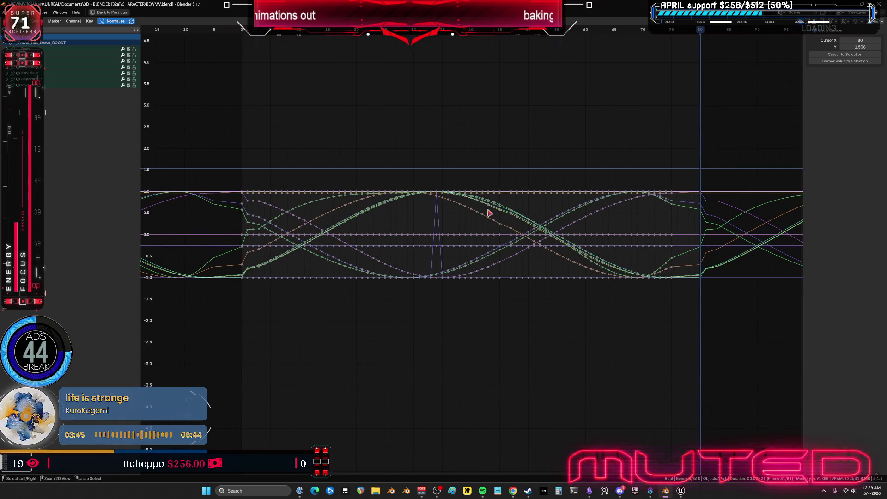
pyautogui.hotkey('ctrl', 'v')
# Undo the stray key changes, then shift all keyframes one frame earlier.
pyautogui.hotkey('alt', 'a')
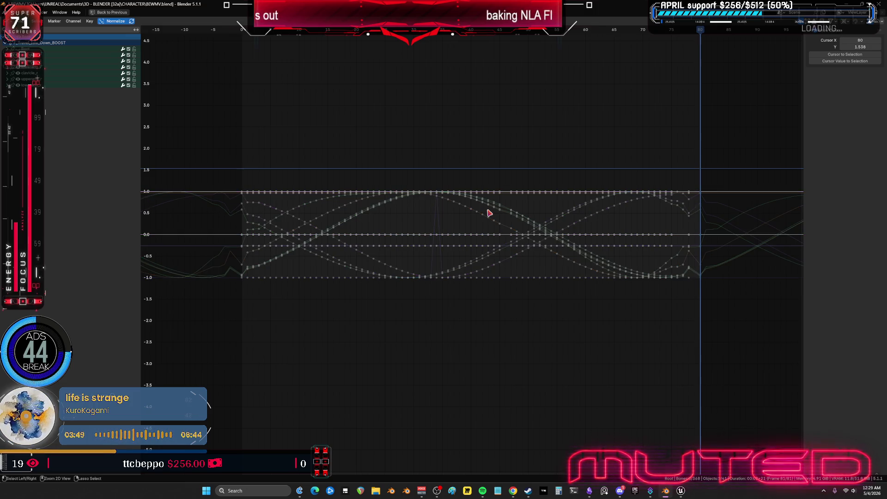
pyautogui.hotkey('ctrl', 'z')
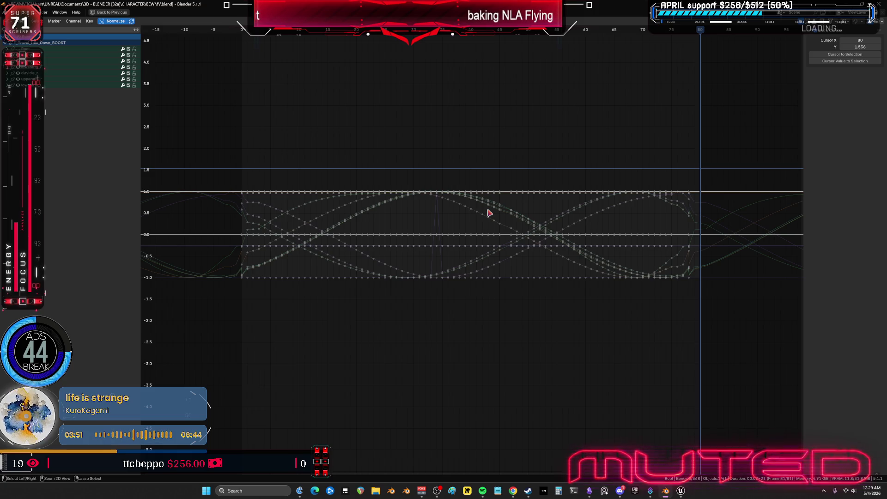
pyautogui.hotkey('shift', 'Left')
pyautogui.hotkey('ctrl', 'z')
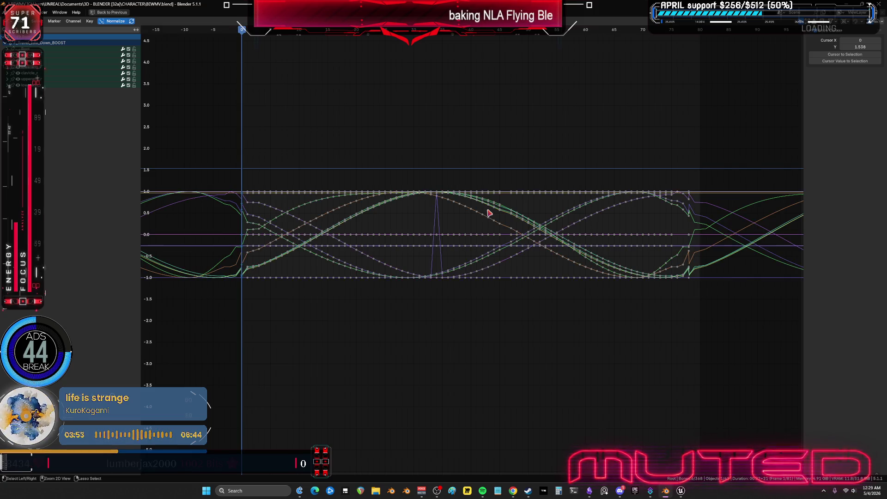
pyautogui.press('a')
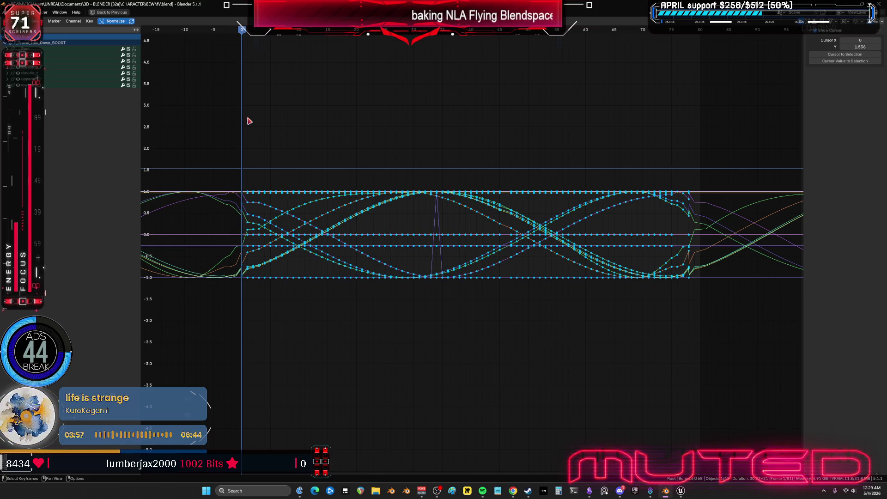
pyautogui.press('g')
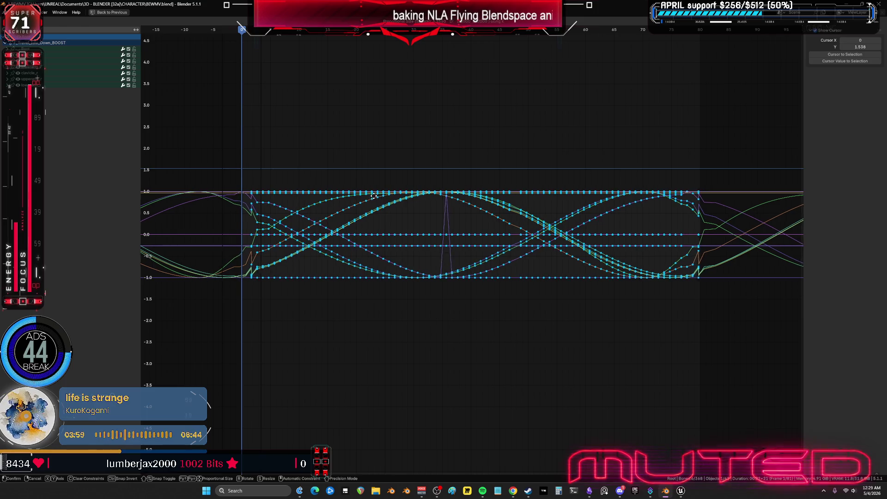
pyautogui.press('Escape')
pyautogui.press('g')
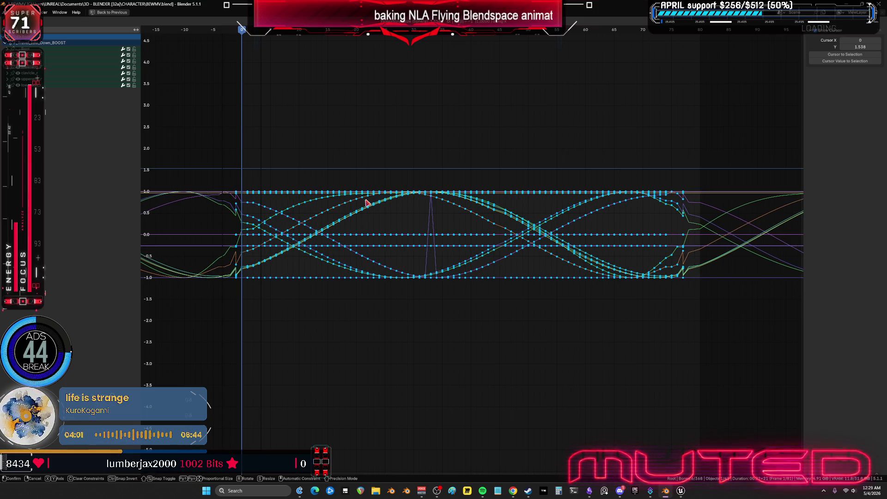
pyautogui.click(366, 199)
# Box-select the first key column and the keys around frame 79 at the loop's end.
pyautogui.moveTo(229, 184); pyautogui.dragTo(237, 297)
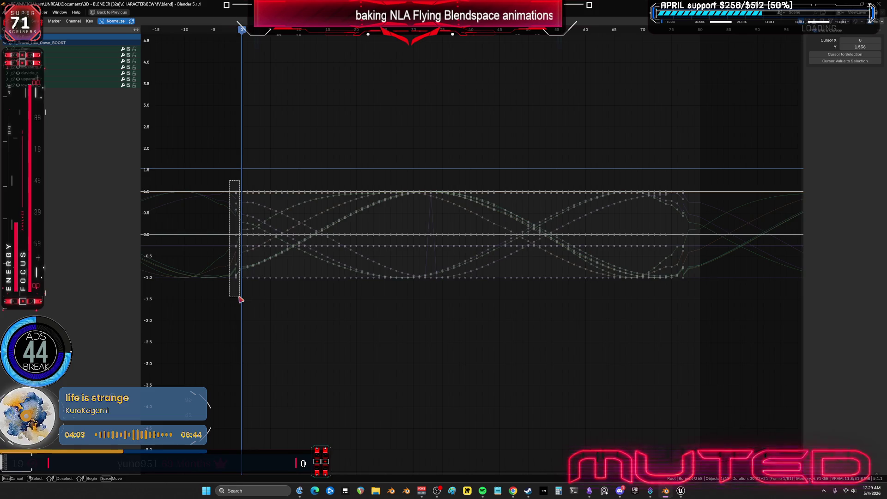
pyautogui.moveTo(240, 184); pyautogui.dragTo(246, 289)
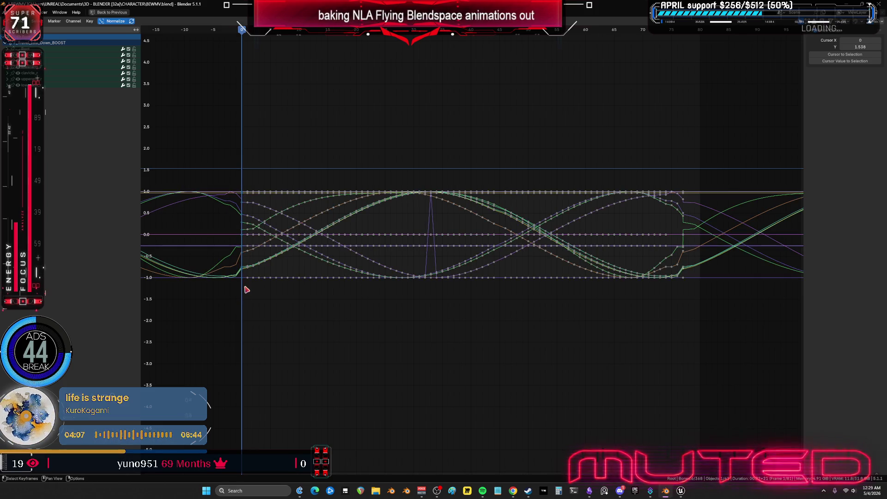
pyautogui.moveTo(700, 31); pyautogui.dragTo(699, 187)
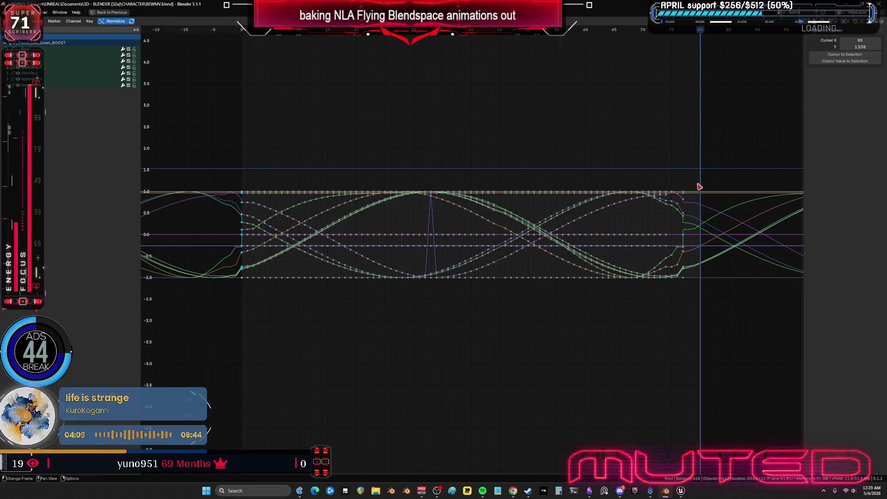
pyautogui.moveTo(700, 186)
pyautogui.keyDown('ctrl'); pyautogui.mouseDown(button='middle')
pyautogui.moveTo(689, 245)
pyautogui.moveTo(405, 241)
pyautogui.moveTo(500, 289)
pyautogui.mouseUp(button='middle'); pyautogui.keyUp('ctrl')
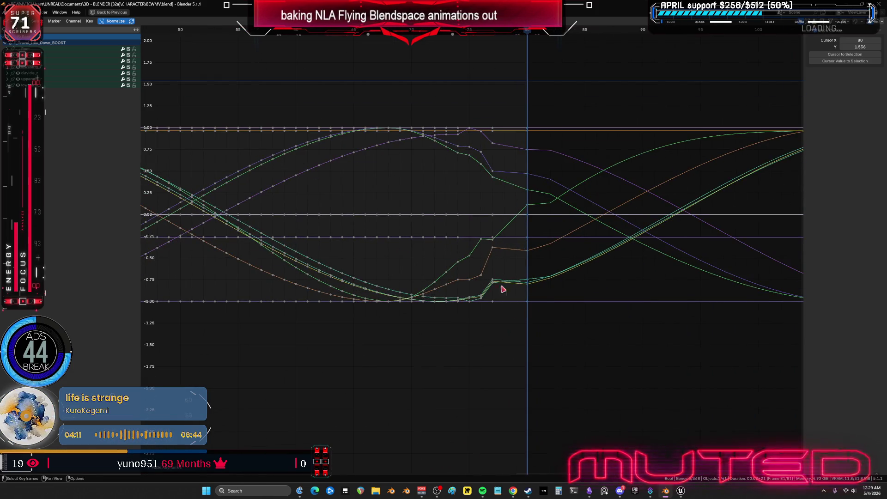
pyautogui.moveTo(507, 339)
pyautogui.mouseDown()
pyautogui.moveTo(491, 111)
pyautogui.moveTo(478, 85)
pyautogui.moveTo(485, 93)
pyautogui.mouseUp()
# Zoom out over the whole loop and inspect the orange and green curves near frame 32.
pyautogui.scroll(-4, 491, 170)
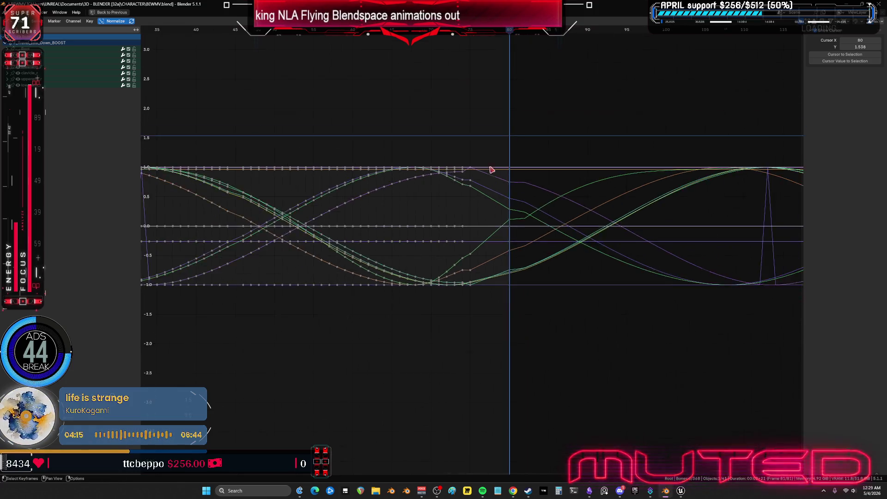
pyautogui.scroll(-2, 420, 197)
pyautogui.moveTo(226, 226); pyautogui.dragTo(373, 228, button='middle')
pyautogui.scroll(7, 371, 227)
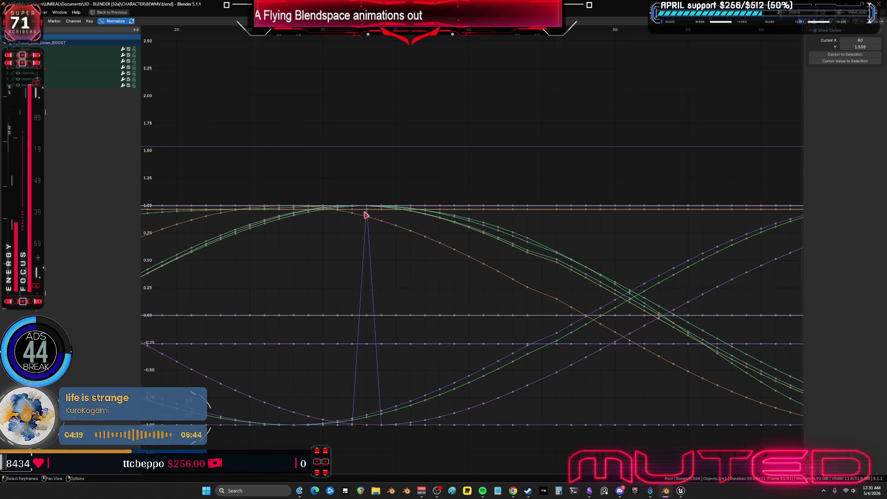
pyautogui.click(368, 210)
pyautogui.click(368, 207)
pyautogui.scroll(-2, 368, 207)
pyautogui.moveTo(400, 30); pyautogui.dragTo(392, 37)
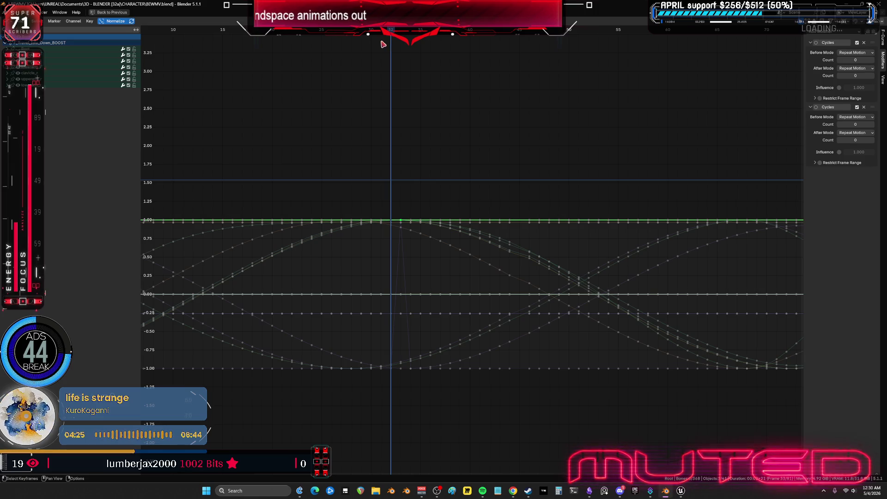
# Un-maximize the Graph Editor, widen the 3D view column, and stop the character at frame 30.
pyautogui.hotkey('ctrl', 'space')
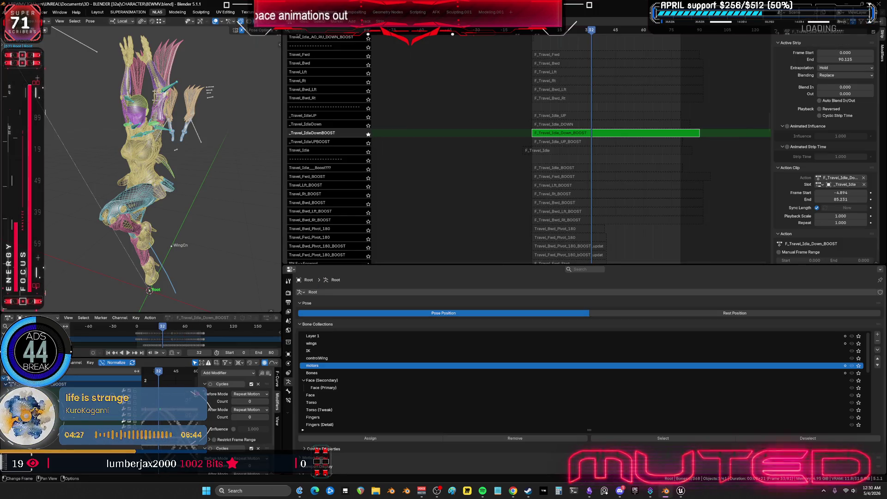
pyautogui.moveTo(283, 340); pyautogui.dragTo(603, 340)
pyautogui.scroll(8, 296, 375)
pyautogui.moveTo(296, 375)
pyautogui.mouseDown()
pyautogui.moveTo(316, 373)
pyautogui.moveTo(298, 374)
pyautogui.moveTo(311, 374)
pyautogui.moveTo(299, 372)
pyautogui.moveTo(310, 365)
pyautogui.mouseUp()
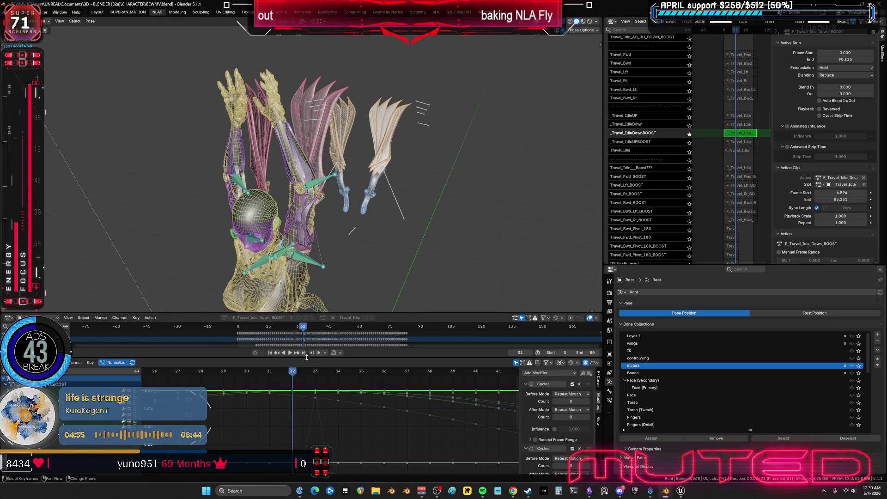
pyautogui.press('Left')
pyautogui.press('Left')
pyautogui.press('space')
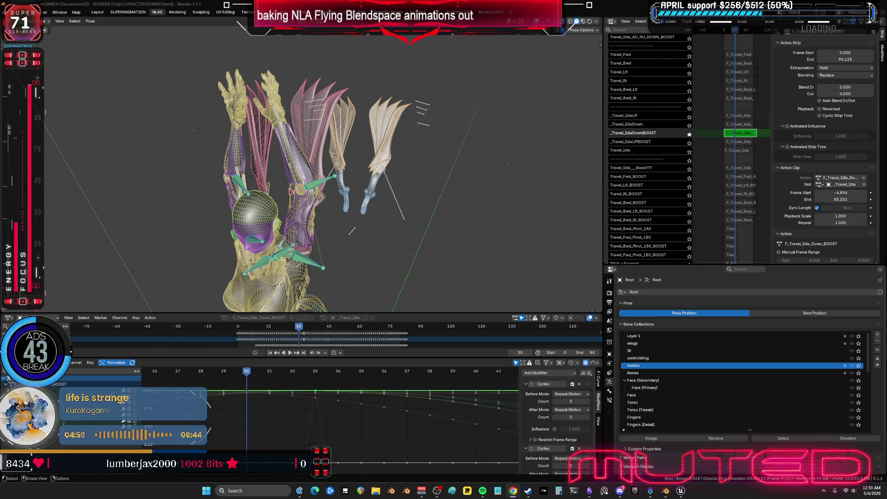
# View the character from the front and side, with all graph keyframes selected.
pyautogui.press('KP_1')
pyautogui.press('KP_Decimal')
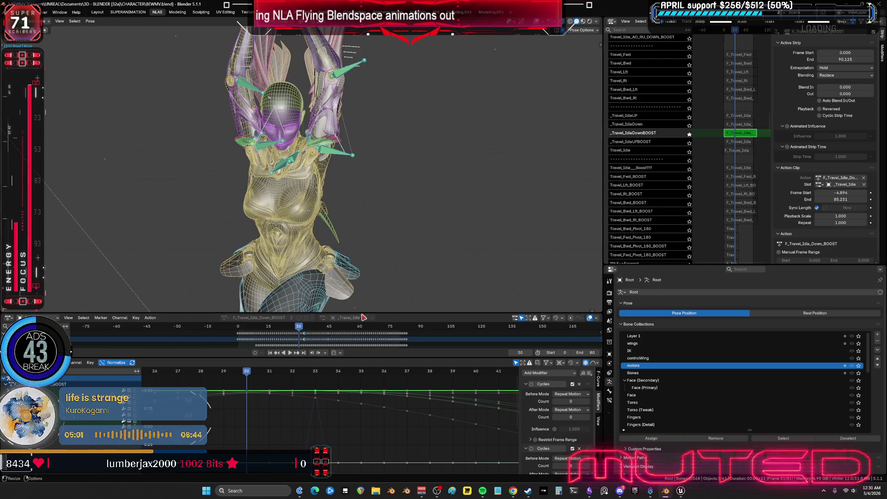
pyautogui.scroll(-3, 342, 386)
pyautogui.scroll(2, 334, 393)
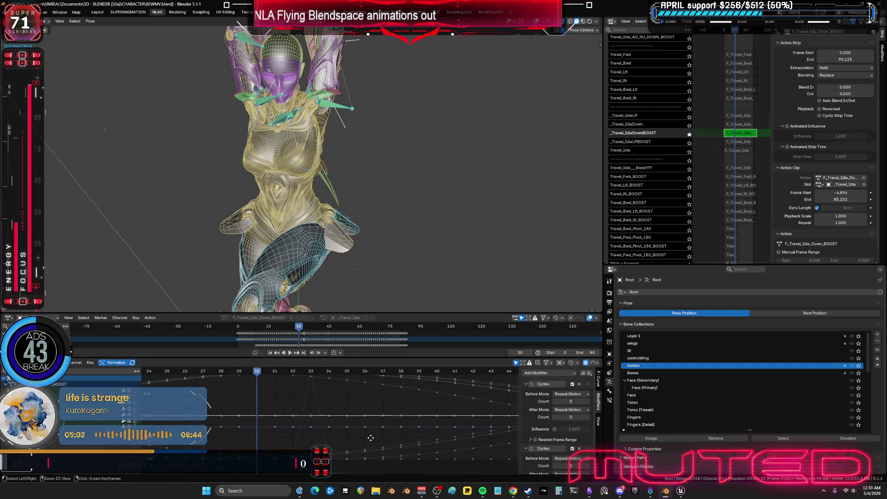
pyautogui.press('a')
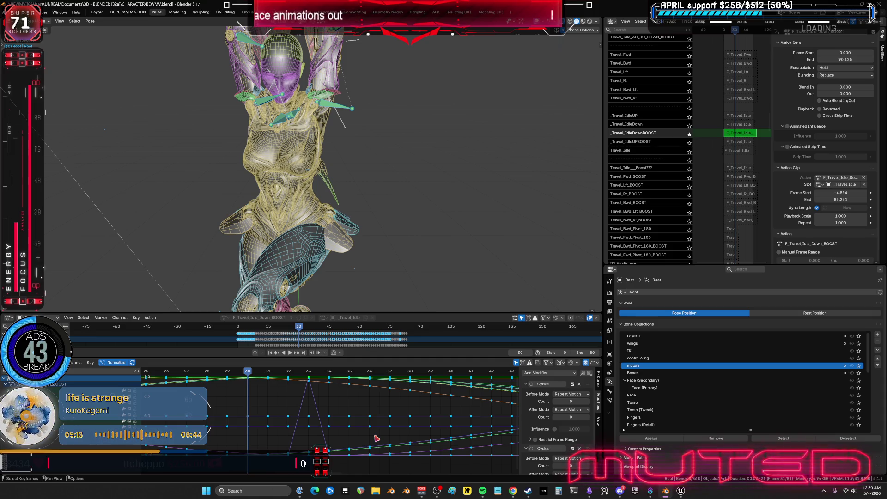
pyautogui.moveTo(470, 262)
pyautogui.mouseDown(button='middle')
pyautogui.moveTo(297, 162)
pyautogui.moveTo(324, 154)
pyautogui.moveTo(302, 211)
pyautogui.moveTo(324, 194)
pyautogui.moveTo(351, 199)
pyautogui.mouseUp(button='middle')
pyautogui.scroll(-4, 814, 386)
pyautogui.scroll(-5, 813, 385)
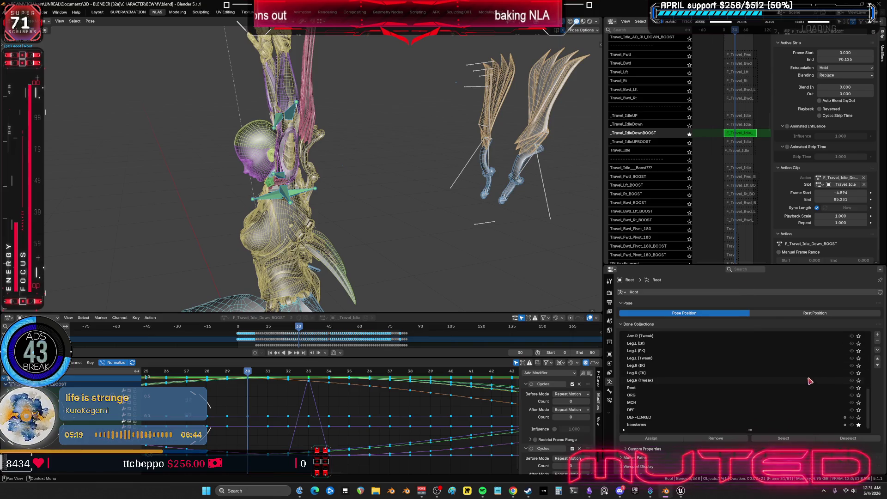
# Toggle the boostarms collection solo and hide the selected control bones.
pyautogui.keyDown('ctrl'); pyautogui.click(852, 425); pyautogui.keyUp('ctrl')
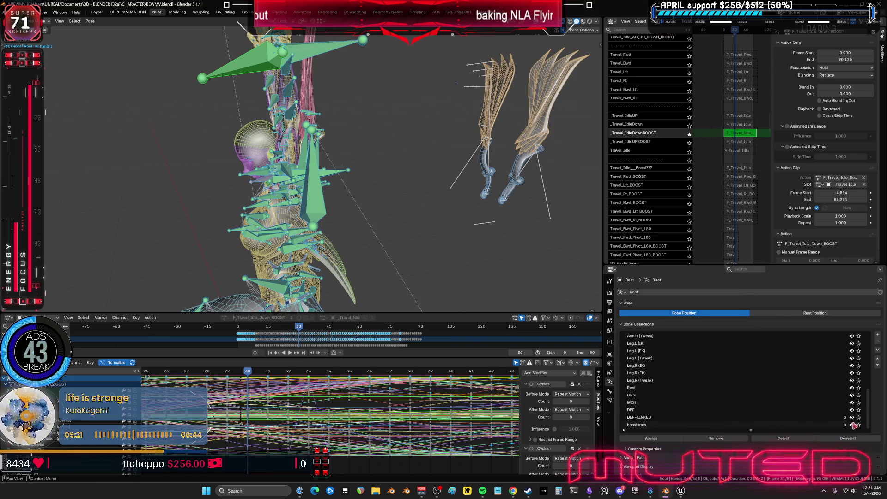
pyautogui.moveTo(306, 239); pyautogui.dragTo(406, 215, button='middle')
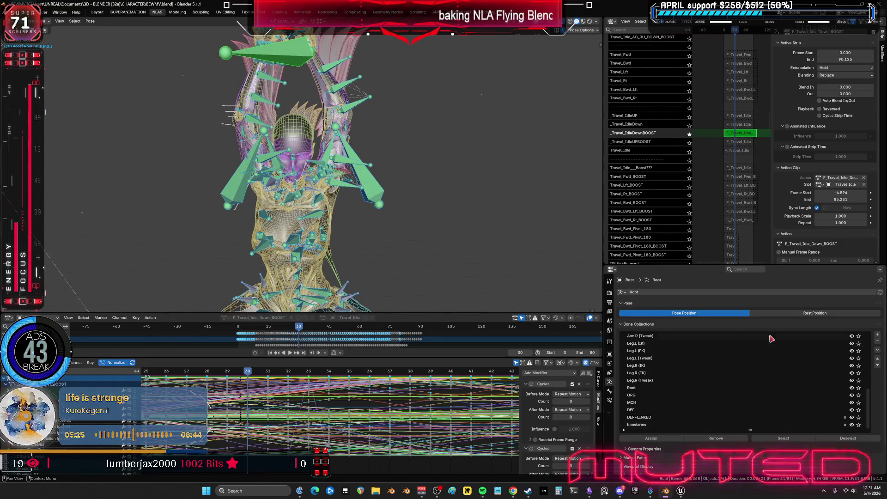
pyautogui.click(859, 425)
pyautogui.moveTo(417, 245); pyautogui.dragTo(398, 242, button='middle')
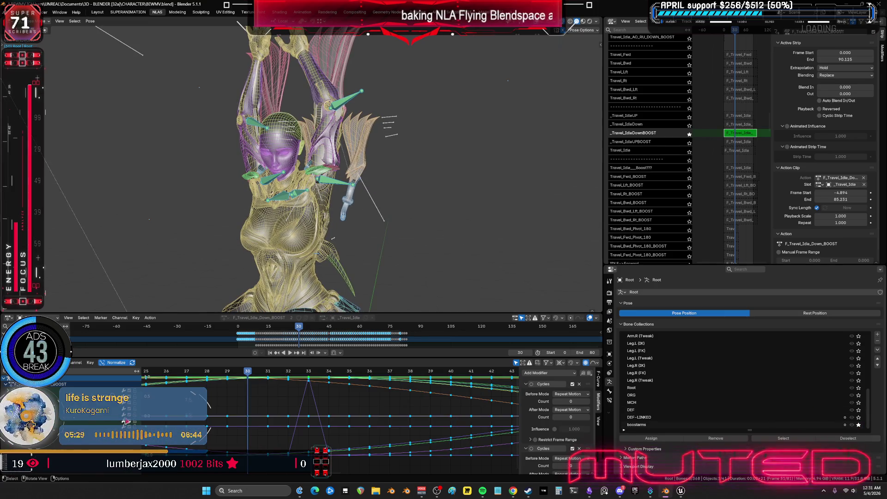
pyautogui.click(107, 419)
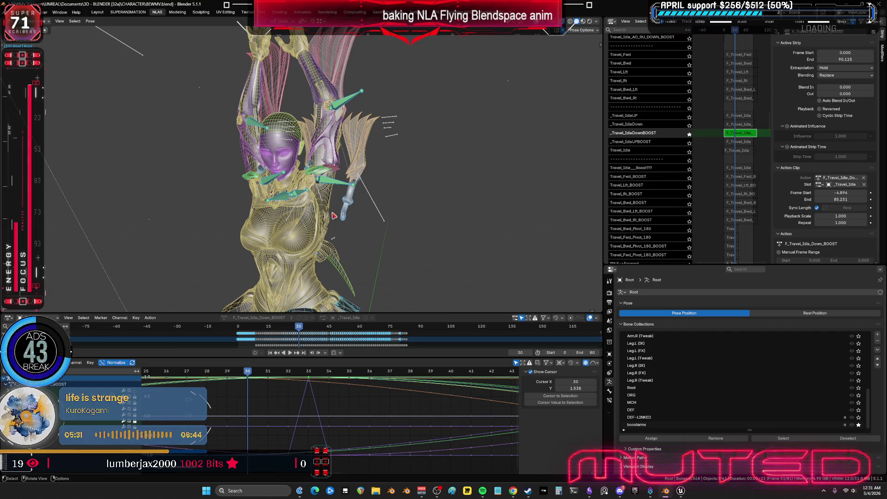
pyautogui.press('h')
pyautogui.click(859, 425)
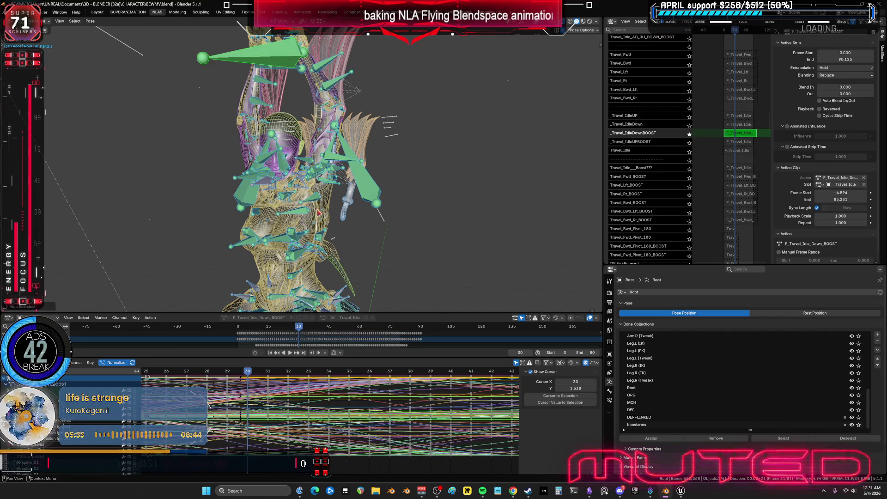
# Hide then reveal all the action's curves, select every key, and play the animation.
pyautogui.press('a')
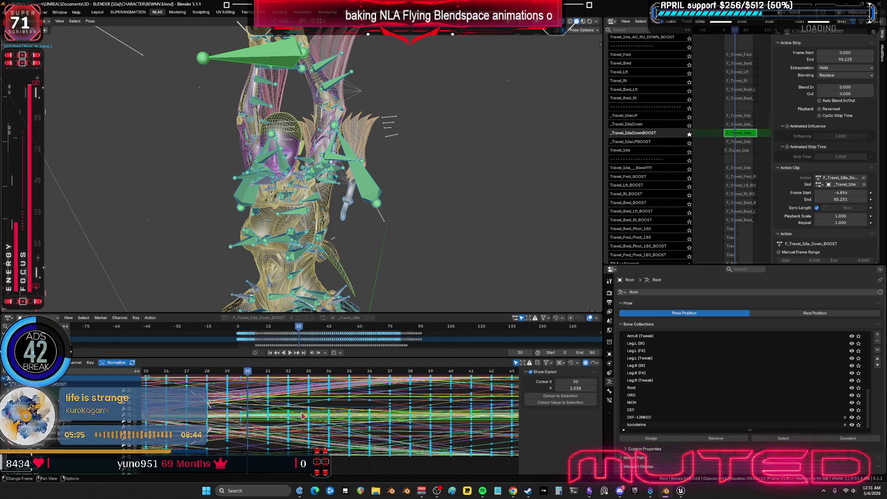
pyautogui.press('h')
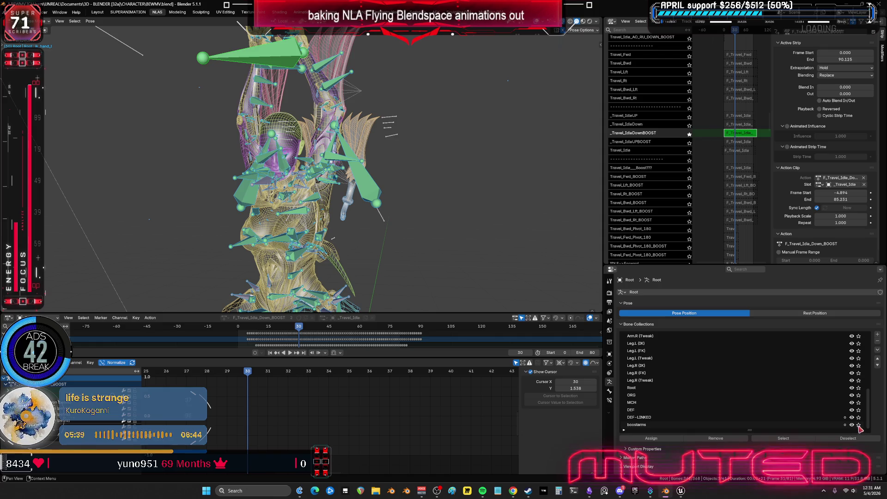
pyautogui.hotkey('alt', 'h')
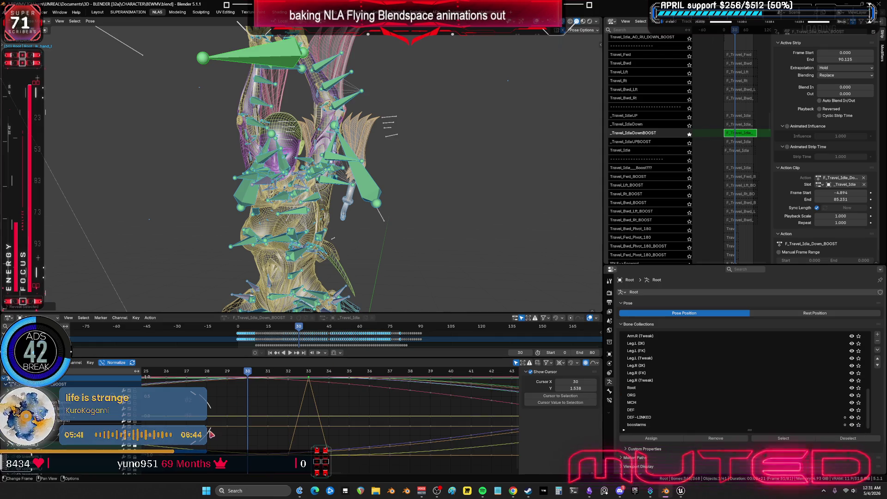
pyautogui.press('a')
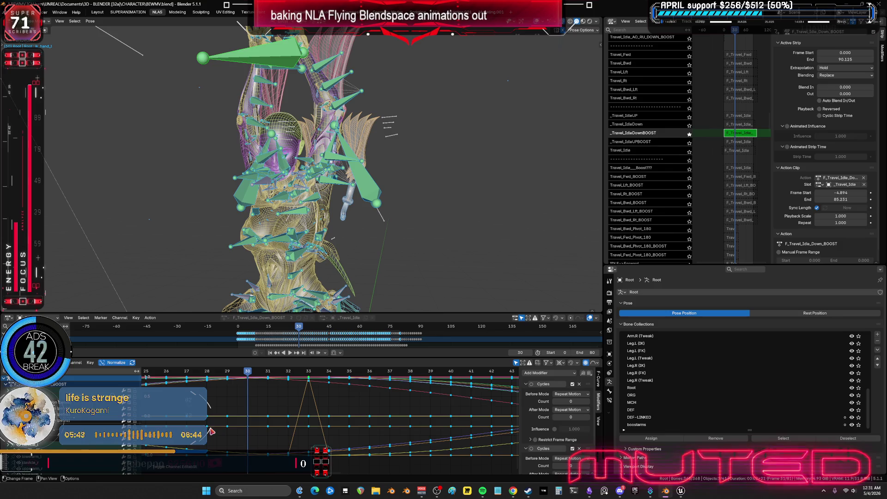
pyautogui.press('space')
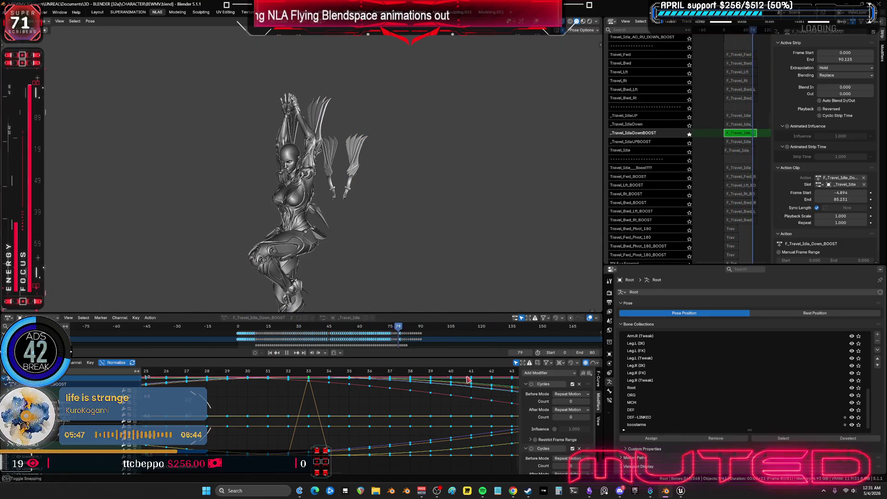
# Stop playback and bring back the rig overlays, framing the character's torso.
pyautogui.press('space')
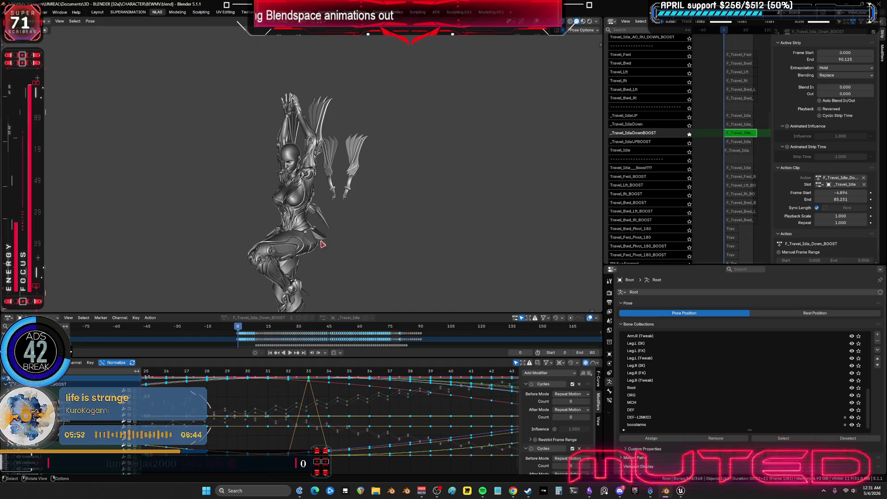
pyautogui.hotkey('shift', 'alt', 'z')
pyautogui.scroll(5, 321, 231)
pyautogui.keyDown('shift'); pyautogui.moveTo(321, 231); pyautogui.dragTo(307, 215, button='middle'); pyautogui.keyUp('shift')
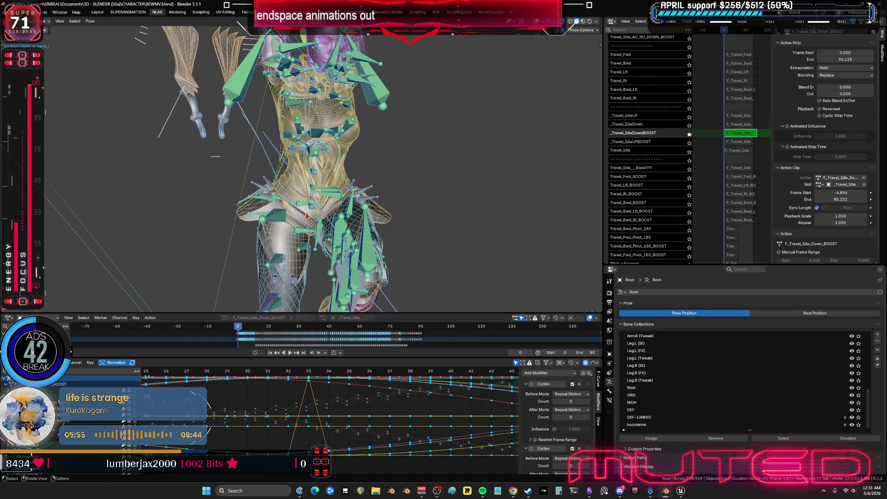
# Delete all pelvis bone keyframes and unsolo the _Travel_IdleDownBOOST track.
pyautogui.click(320, 411)
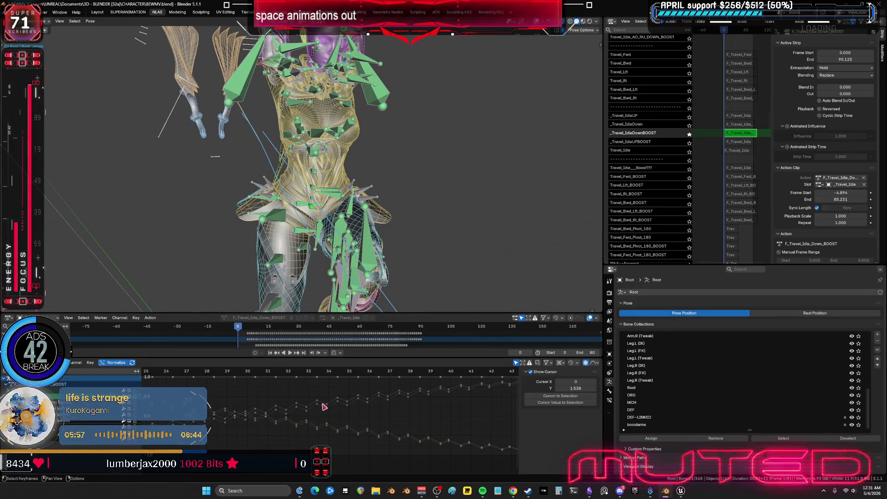
pyautogui.hotkey('ctrl', 'space')
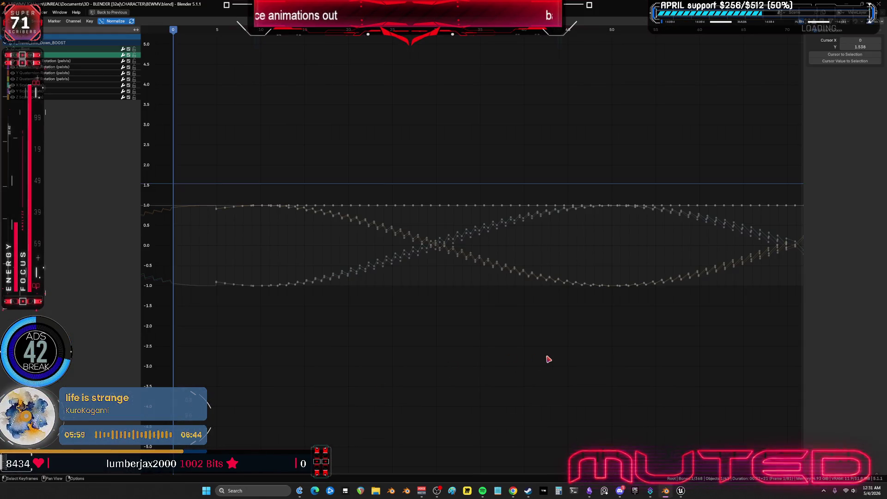
pyautogui.press('a')
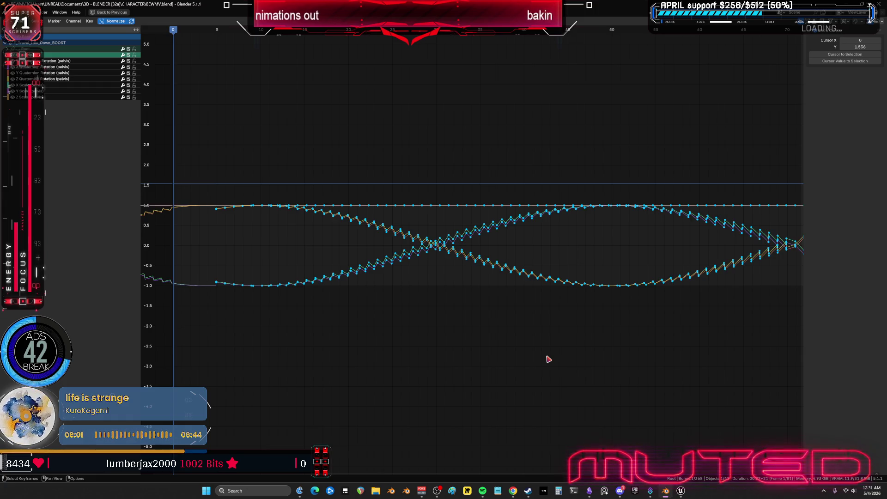
pyautogui.press('Delete')
pyautogui.hotkey('ctrl', 'space')
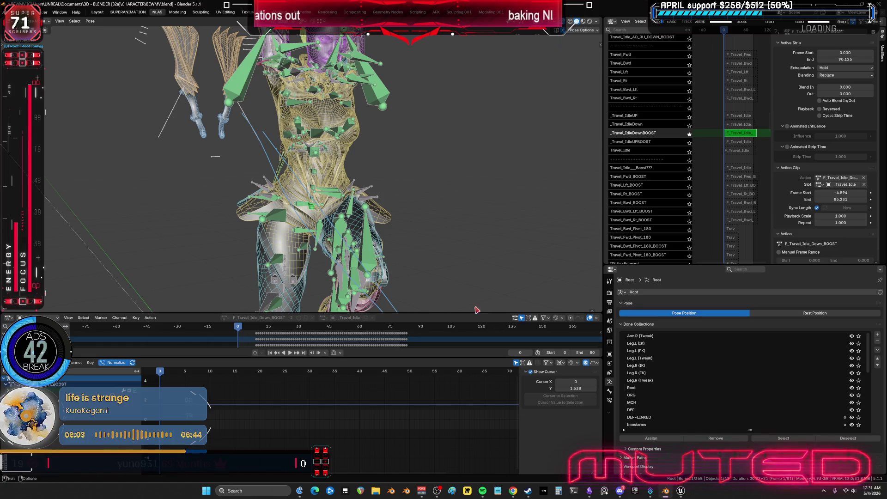
pyautogui.click(689, 134)
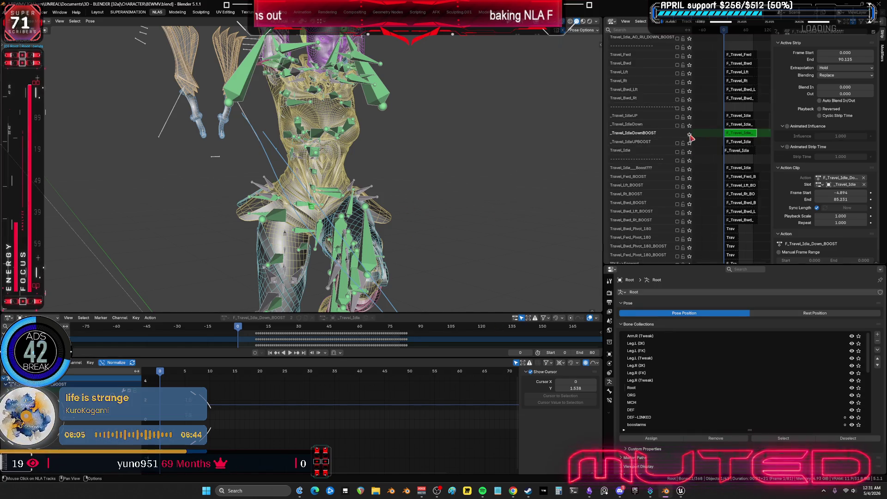
# Toggle mute on Travel_Idle and _Travel_IdleDownBOOST, exit tweak mode, and play the blend full-screen without overlays.
pyautogui.click(678, 153)
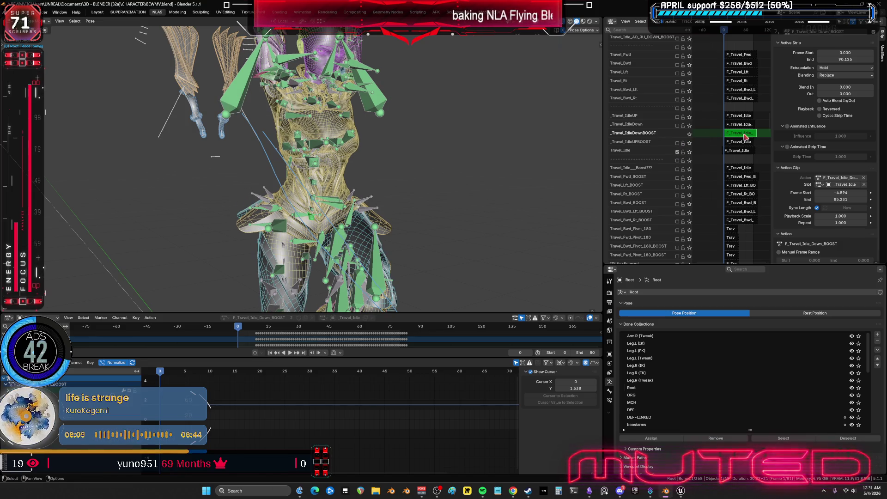
pyautogui.press('Tab')
pyautogui.click(677, 134)
pyautogui.click(289, 353)
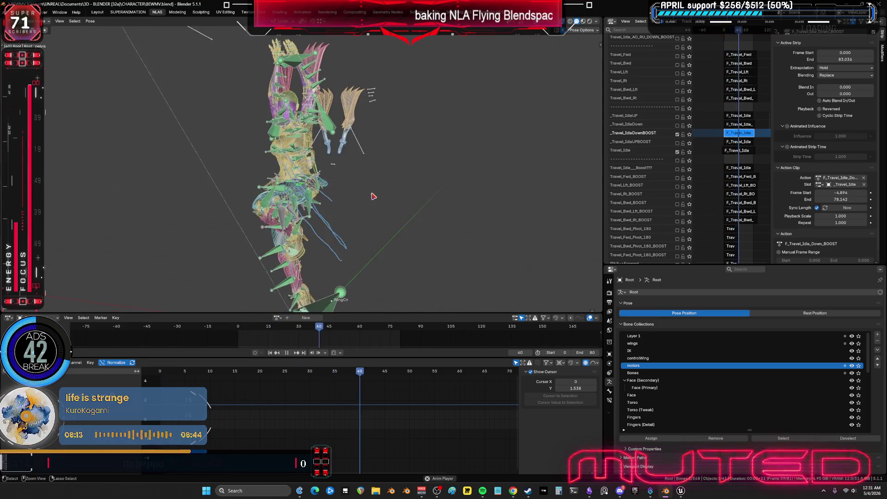
pyautogui.hotkey('ctrl', 'space')
pyautogui.hotkey('shift', 'alt', 'z')
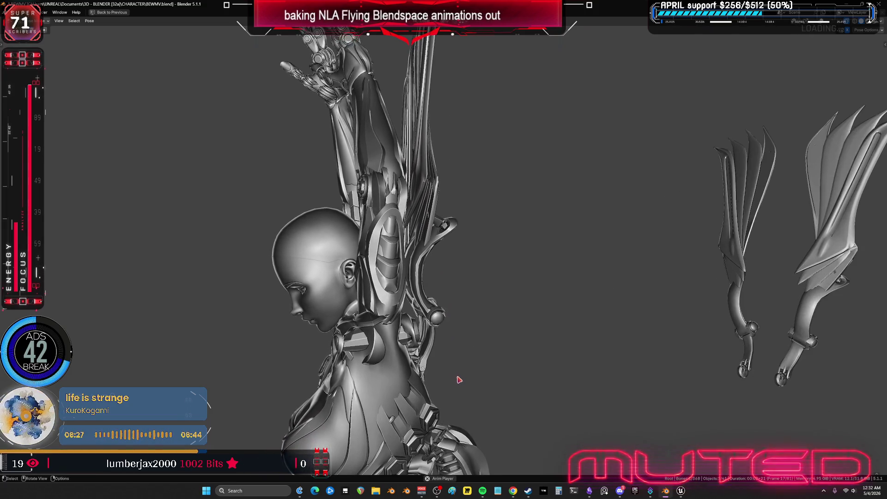
# Pan and pull back around the playing character, switch to wireframe with bones, and restore the layout.
pyautogui.keyDown('shift'); pyautogui.moveTo(467, 393); pyautogui.dragTo(449, 131, button='middle'); pyautogui.keyUp('shift')
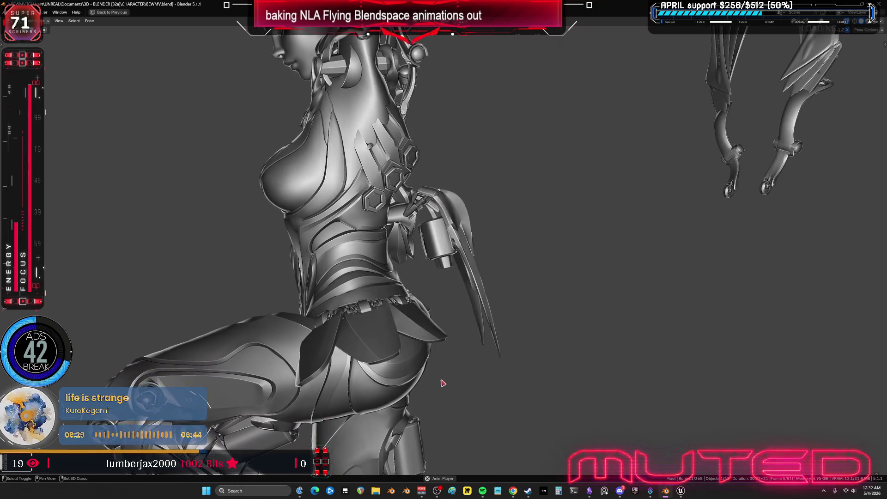
pyautogui.moveTo(402, 281)
pyautogui.keyDown('ctrl'); pyautogui.mouseDown(button='middle')
pyautogui.moveTo(506, 221)
pyautogui.moveTo(539, 184)
pyautogui.mouseUp(button='middle'); pyautogui.keyUp('ctrl')
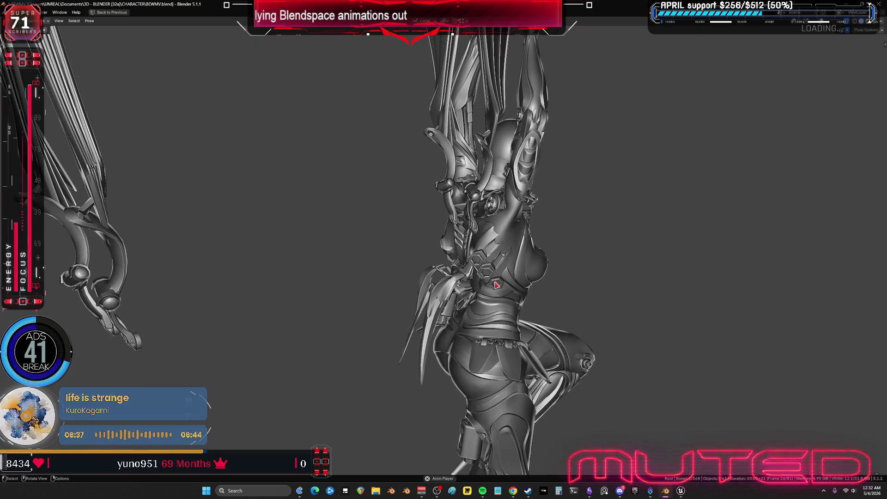
pyautogui.hotkey('shift', 'z')
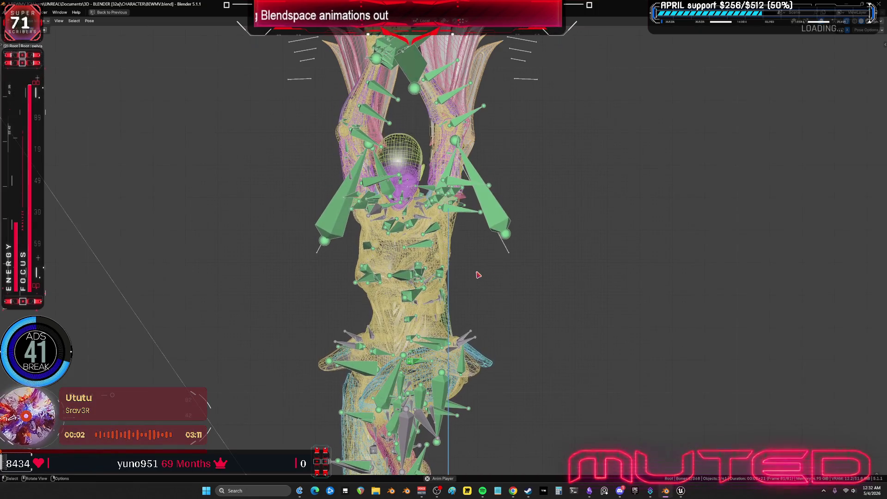
pyautogui.hotkey('ctrl', 'space')
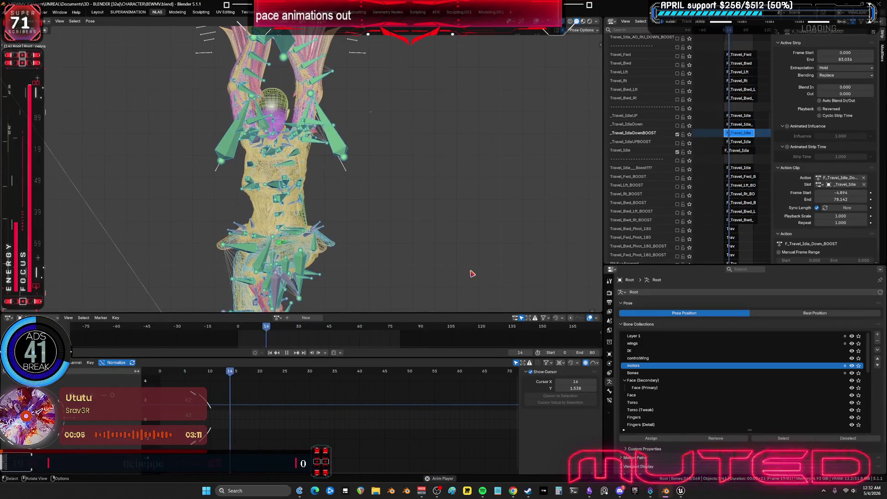
# Widen the NLA editor by dragging its border with the viewport.
pyautogui.moveTo(604, 174); pyautogui.dragTo(519, 174)
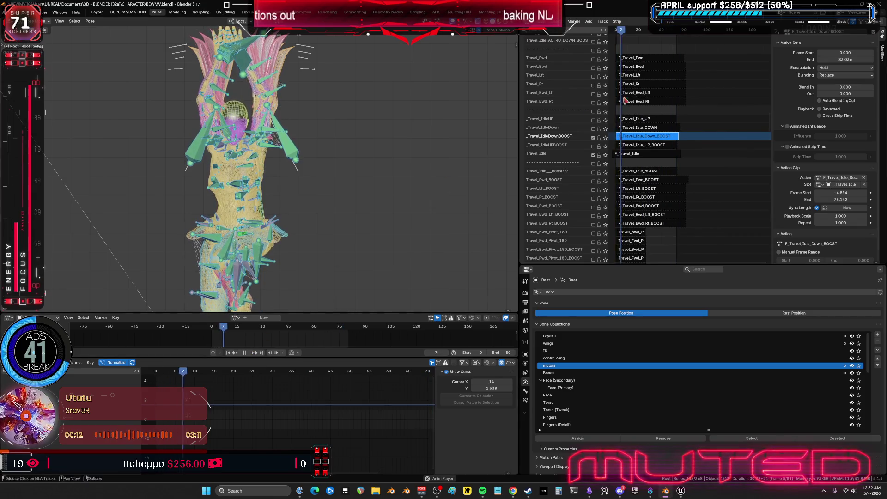
pyautogui.scroll(10, 536, 164)
pyautogui.scroll(-10, 670, 139)
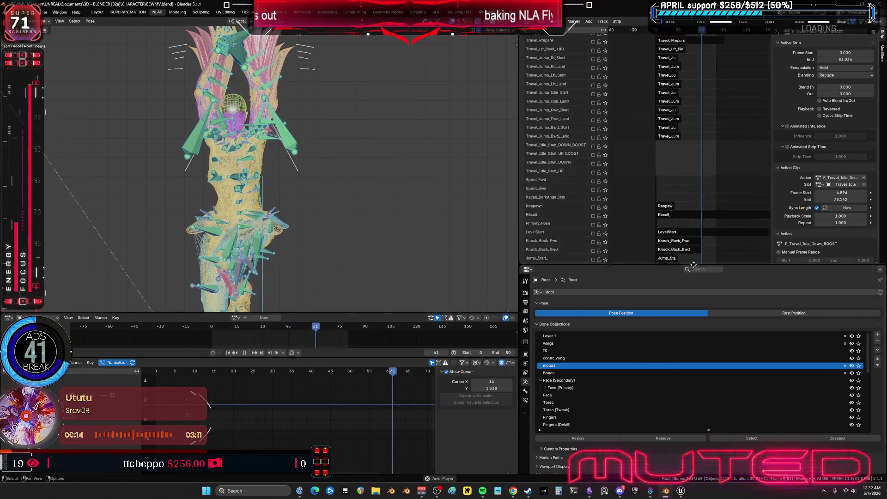
pyautogui.scroll(-5, 670, 63)
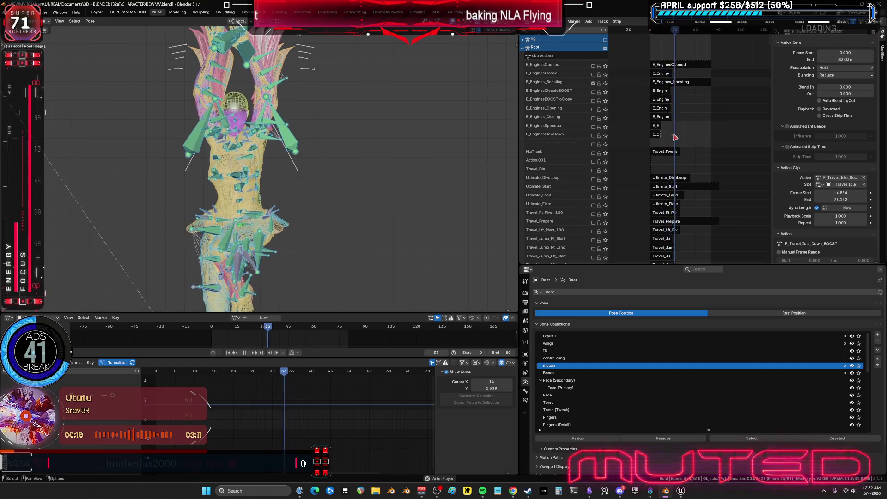
pyautogui.scroll(-5, 675, 134)
pyautogui.scroll(15, 647, 148)
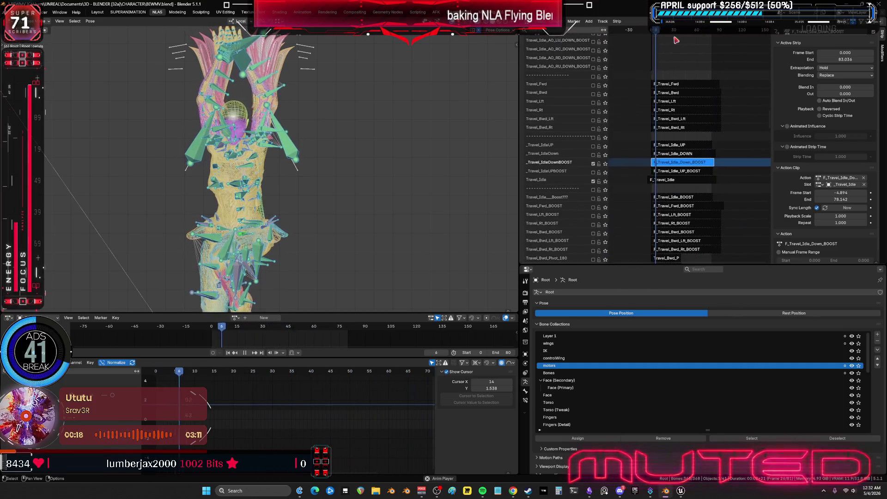
# Restart playback from frame 0 and enter tweak mode on the F_Travel_Idle_Down_BOOST strip.
pyautogui.press('space')
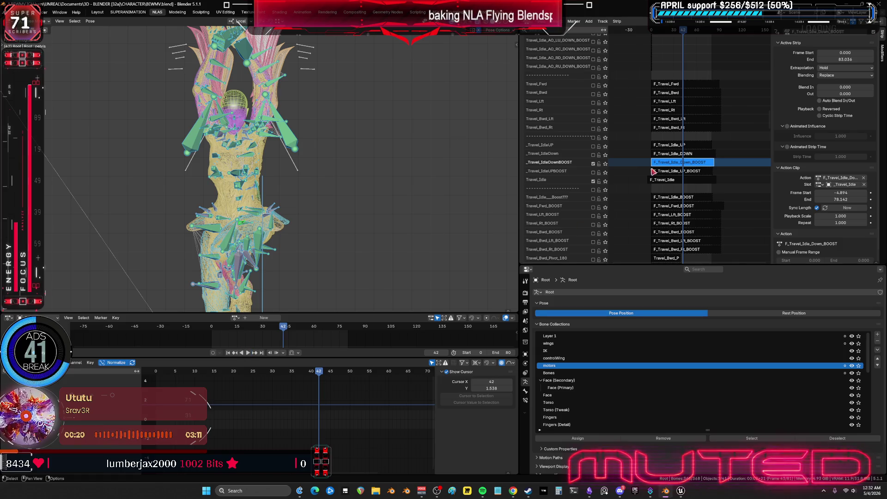
pyautogui.click(214, 328)
pyautogui.press('space')
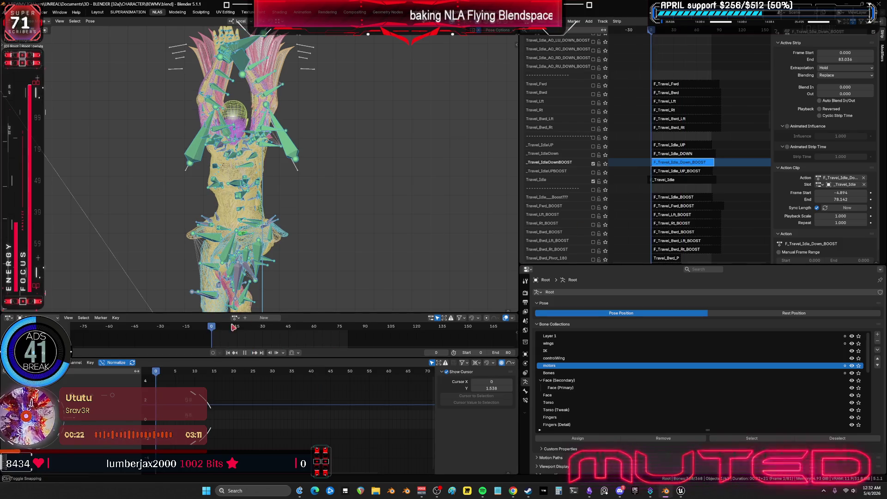
pyautogui.press('Tab')
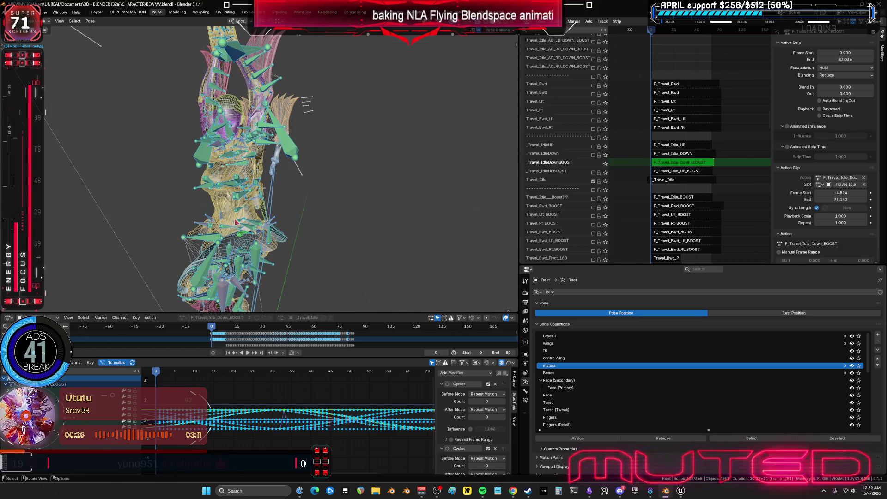
# Bake the F_Travel_Idle_Down_BOOST strip's animation into keyframes with Bake Action.
pyautogui.rightClick(312, 223)
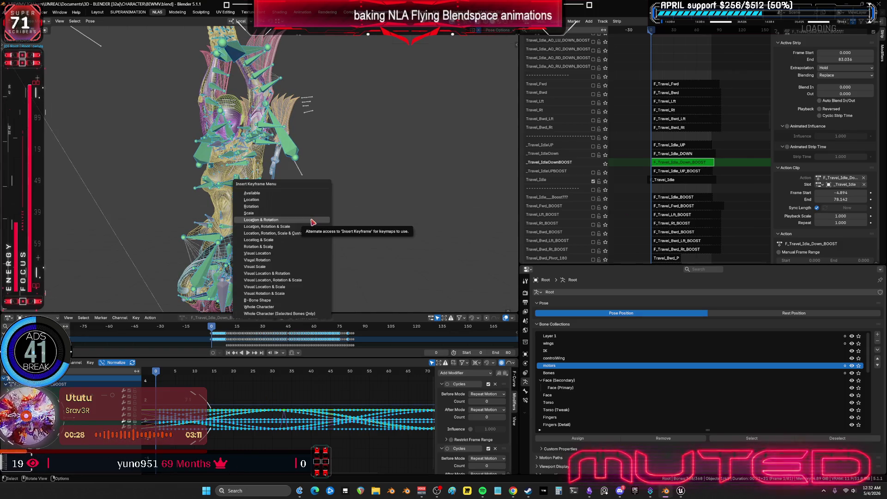
pyautogui.press('F3')
pyautogui.write('bake')
pyautogui.press('Return')
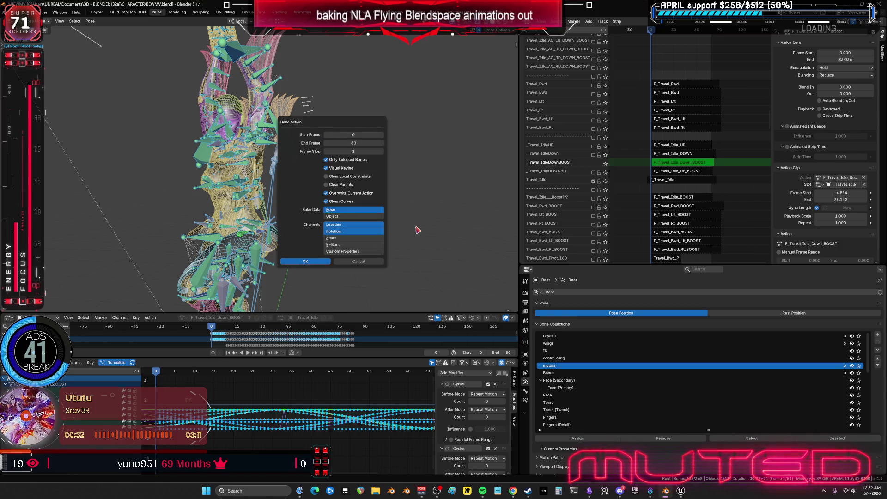
pyautogui.press('Return')
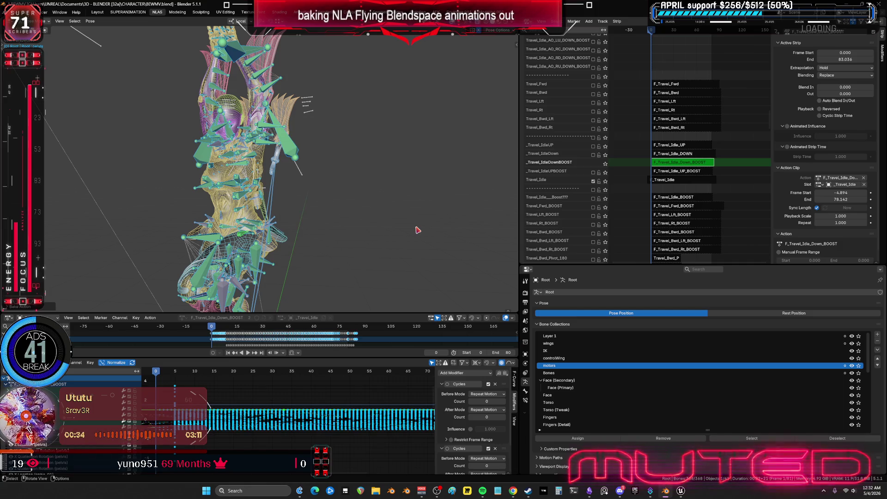
# Inspect the baked curves full-screen with normalization off, then return to the multi-editor layout.
pyautogui.hotkey('ctrl', 'space')
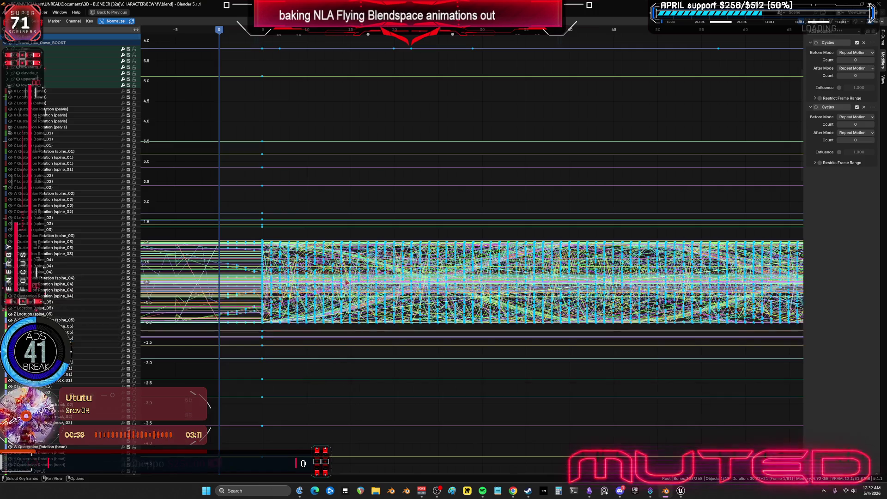
pyautogui.click(113, 20)
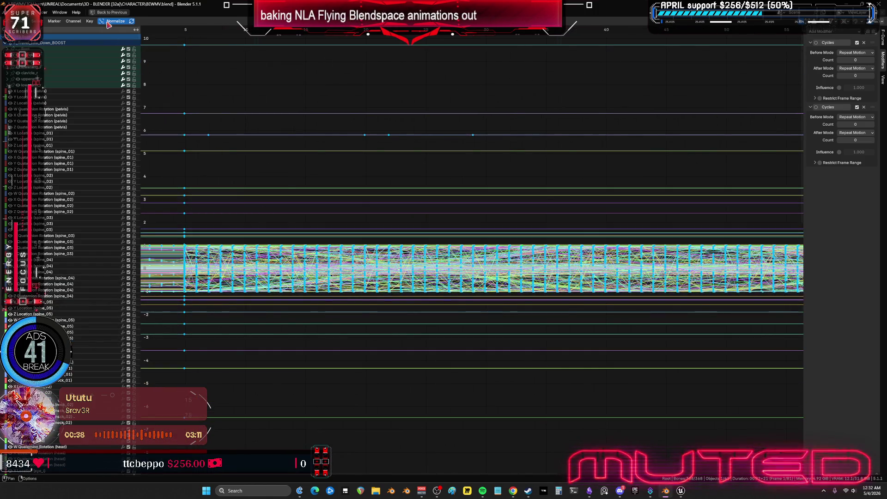
pyautogui.press('Home')
pyautogui.moveTo(489, 252)
pyautogui.keyDown('ctrl'); pyautogui.mouseDown(button='middle')
pyautogui.moveTo(603, 297)
pyautogui.moveTo(502, 280)
pyautogui.mouseUp(button='middle'); pyautogui.keyUp('ctrl')
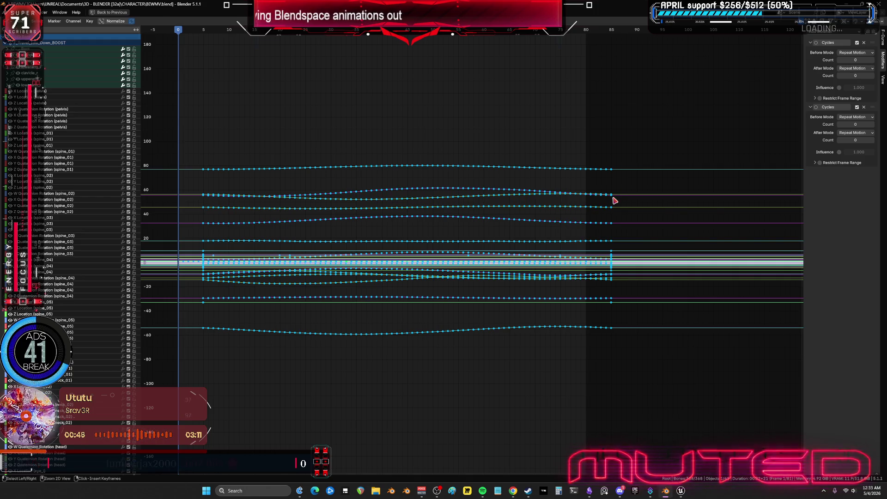
pyautogui.hotkey('ctrl', 'space')
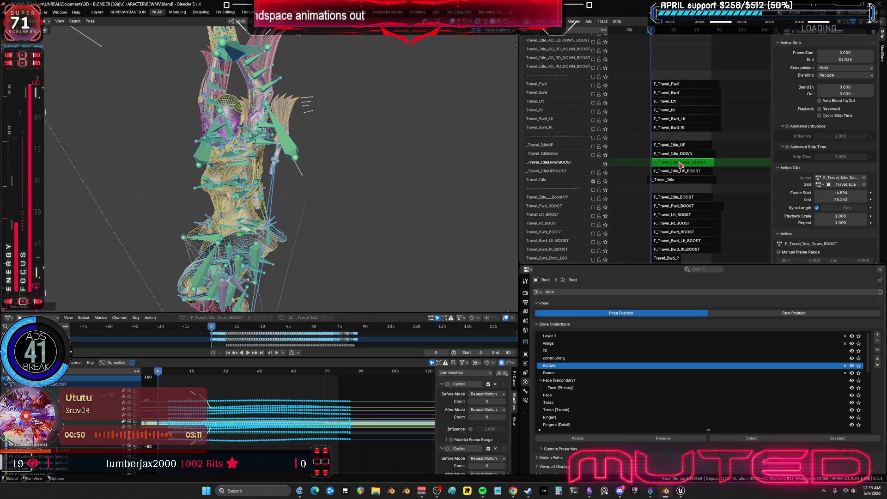
# Leave tweak mode, solo the _Travel_IdleDownBOOST track, and re-enter tweak mode on its strip.
pyautogui.press('Tab')
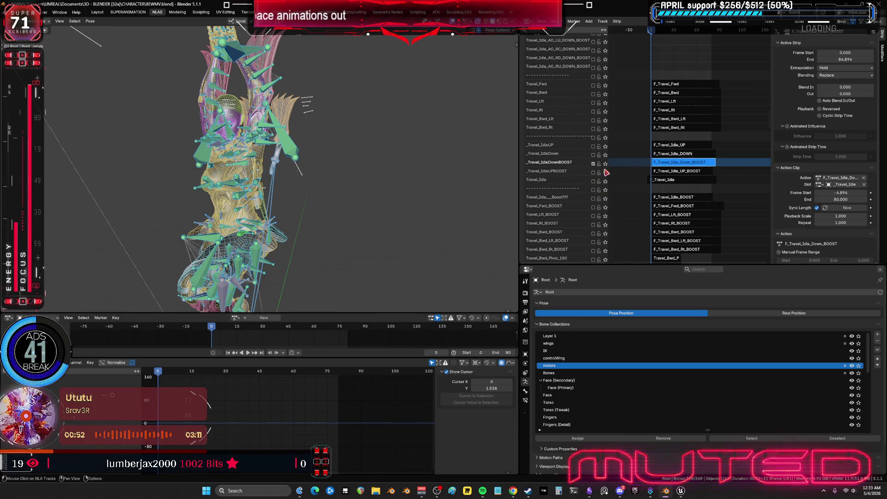
pyautogui.click(605, 164)
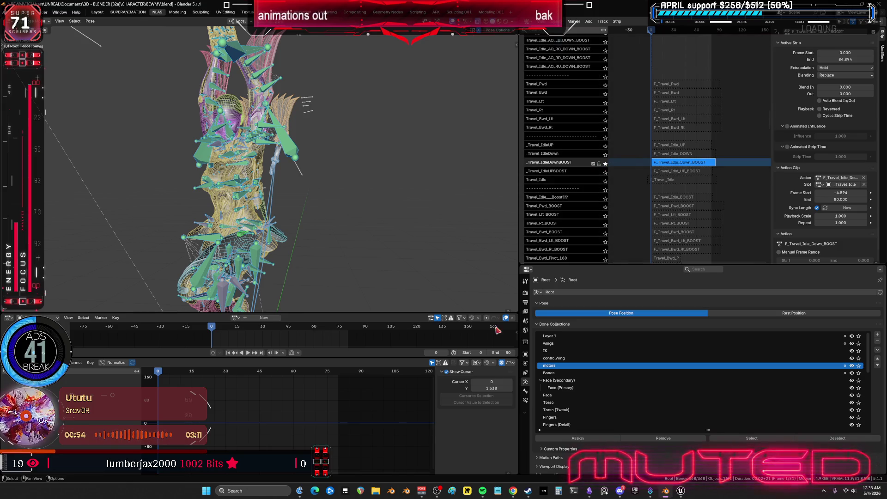
pyautogui.press('Tab')
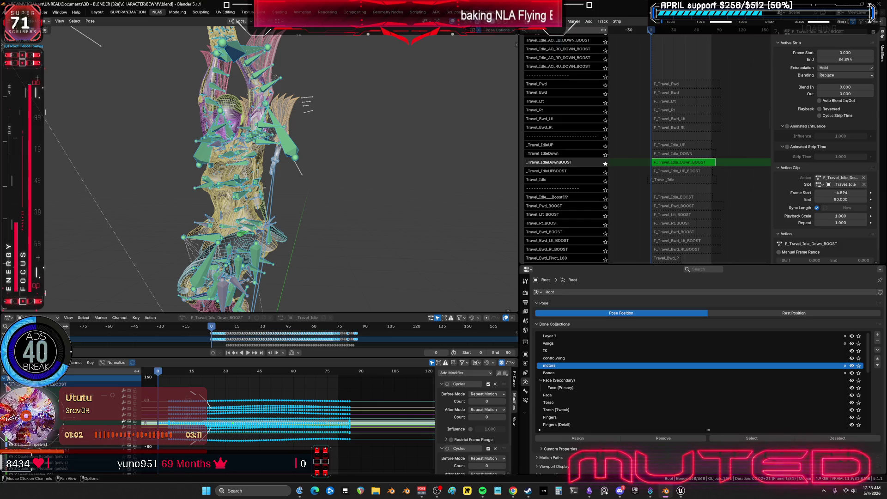
pyautogui.click(125, 422)
pyautogui.moveTo(235, 405); pyautogui.dragTo(273, 409, button='middle')
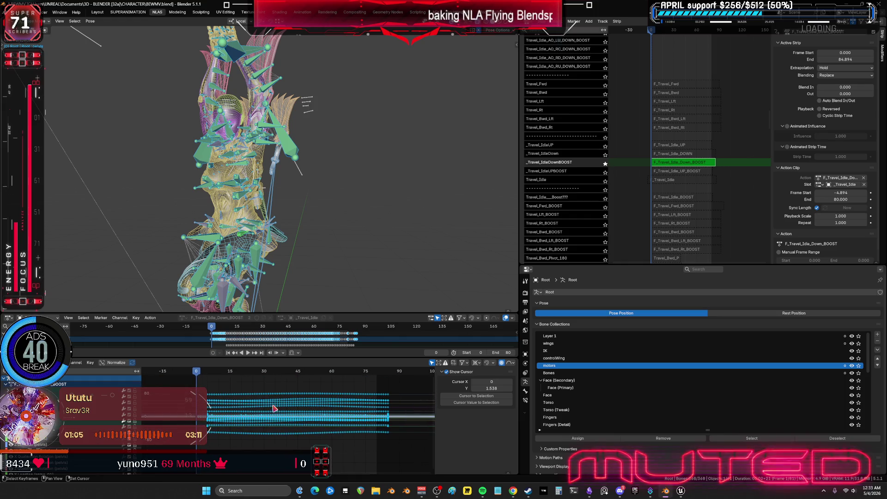
# Select all bones and move every key of the action 5 frames earlier.
pyautogui.click(261, 255)
pyautogui.press('a')
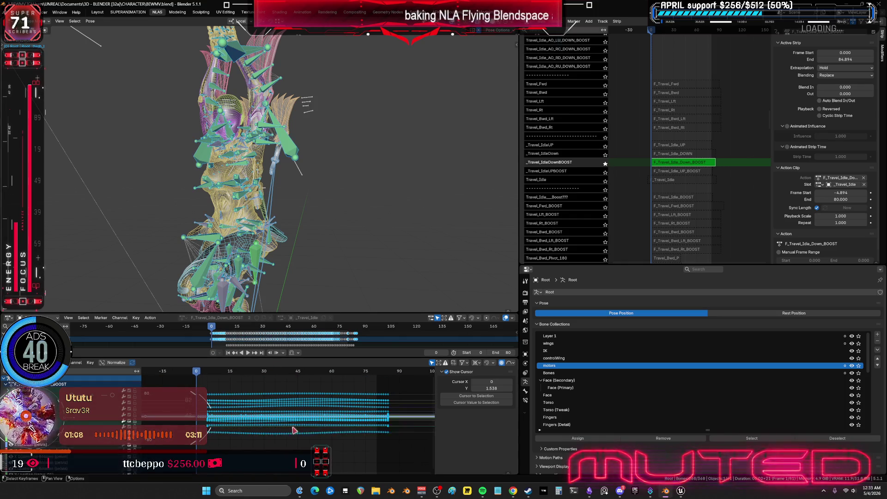
pyautogui.hotkey('ctrl', 'space')
pyautogui.write('ag-5')
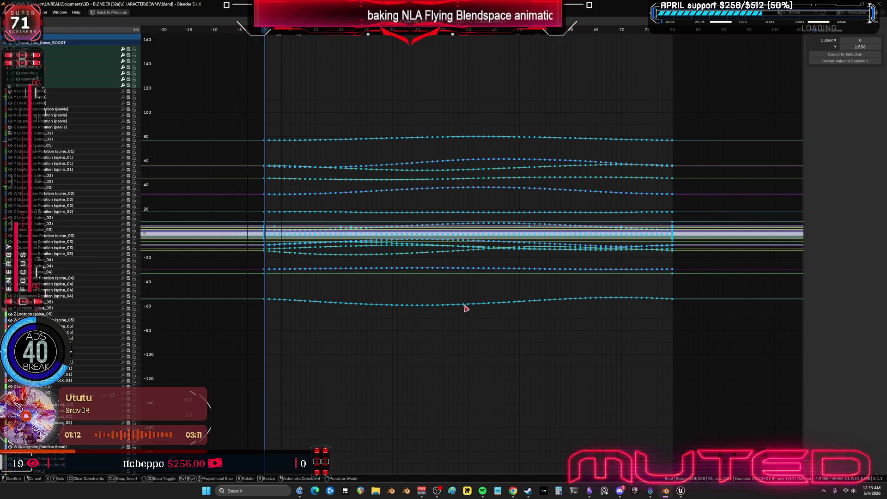
pyautogui.press('Return')
pyautogui.hotkey('ctrl', 'space')
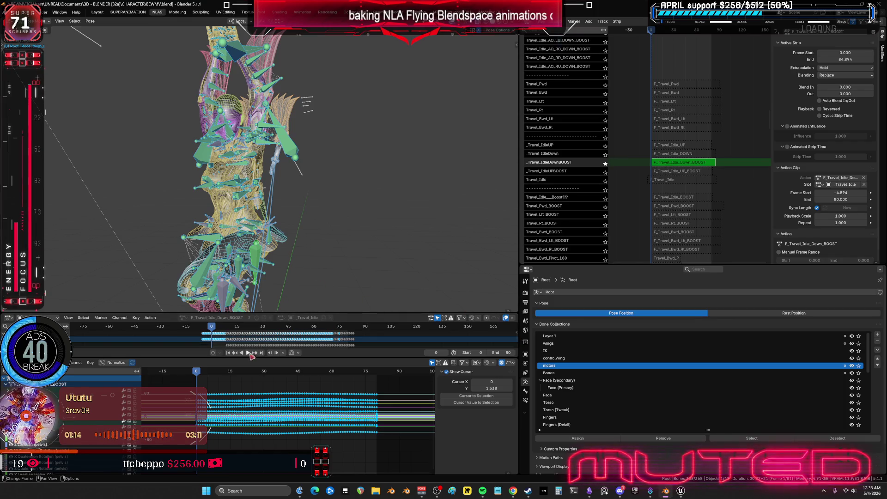
# Play the animation in a maximized 3D view with overlays hidden.
pyautogui.click(248, 353)
pyautogui.hotkey('ctrl', 'space')
pyautogui.hotkey('shift', 'alt', 'z')
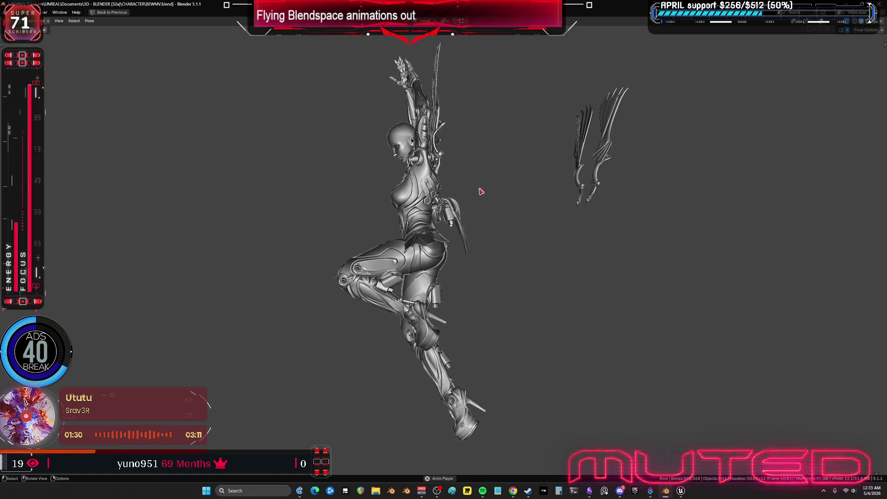
# Stop playback, return to frame 0, undo the earlier key shift, and replay the animation.
pyautogui.scroll(5, 431, 112)
pyautogui.moveTo(432, 113)
pyautogui.keyDown('shift'); pyautogui.mouseDown(button='middle')
pyautogui.moveTo(423, 234)
pyautogui.moveTo(465, 238)
pyautogui.mouseUp(button='middle'); pyautogui.keyUp('shift')
pyautogui.scroll(4, 475, 242)
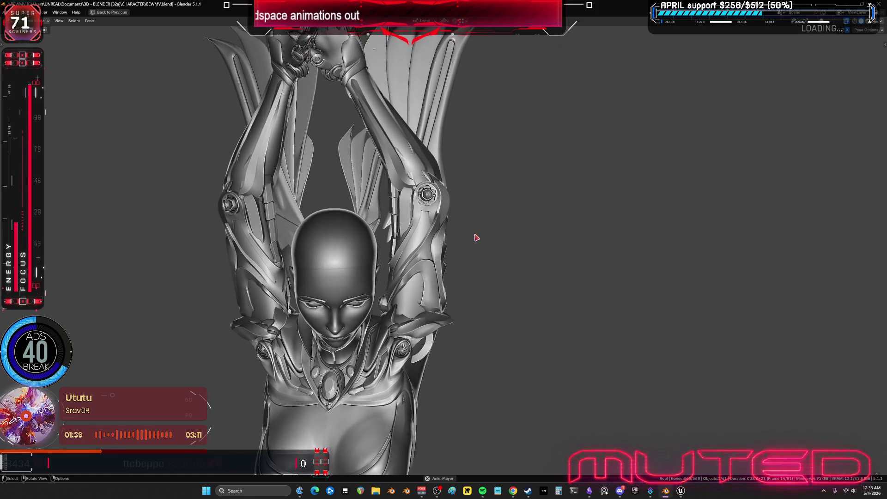
pyautogui.hotkey('ctrl', 'space')
pyautogui.press('space')
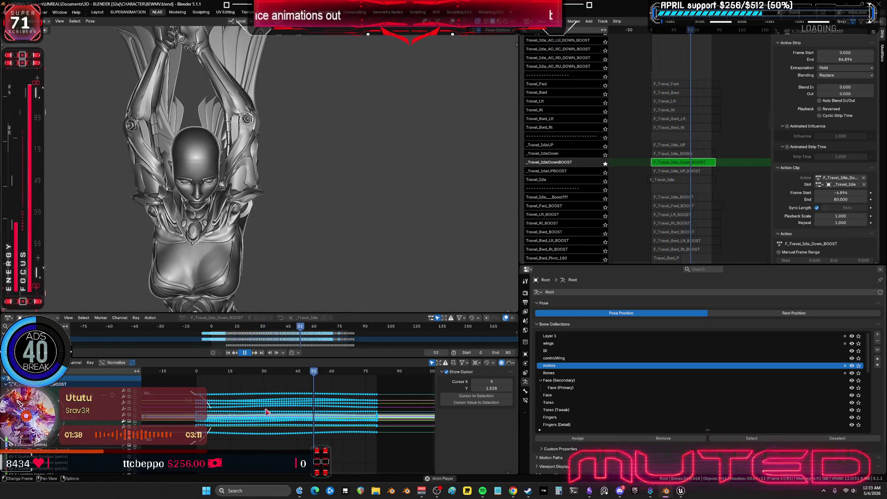
pyautogui.scroll(2, 329, 382)
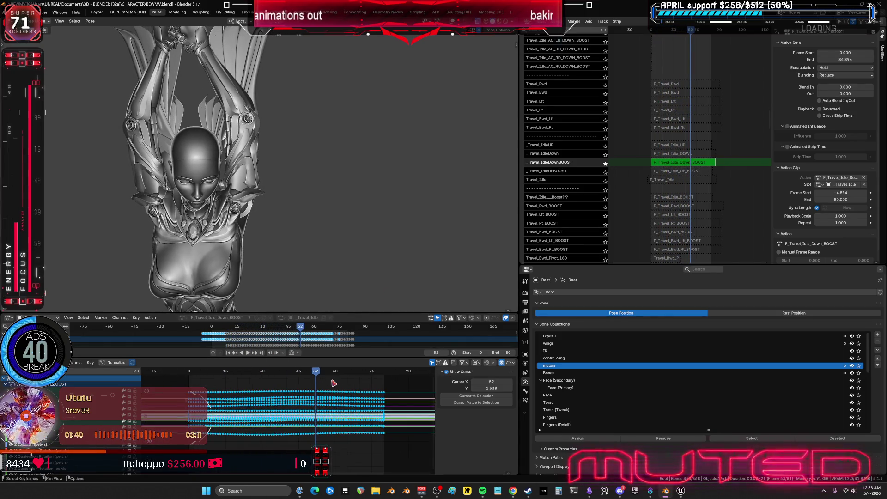
pyautogui.hotkey('shift', 'Left')
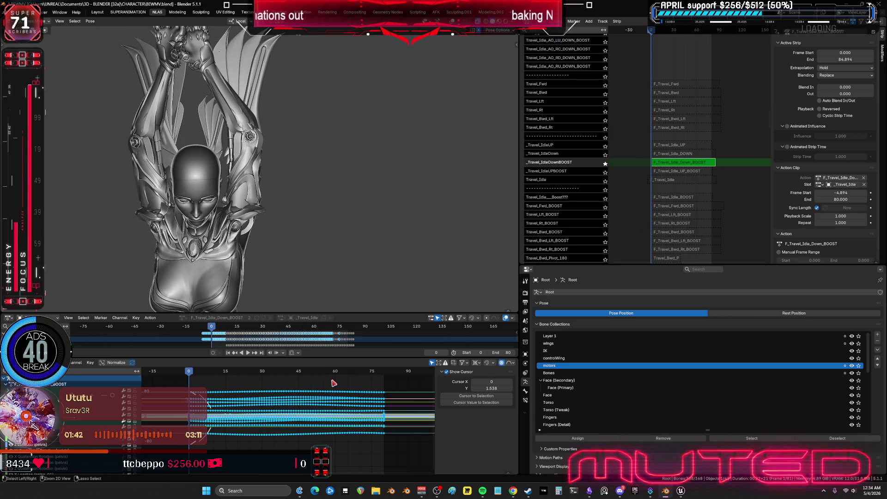
pyautogui.hotkey('ctrl', 'z')
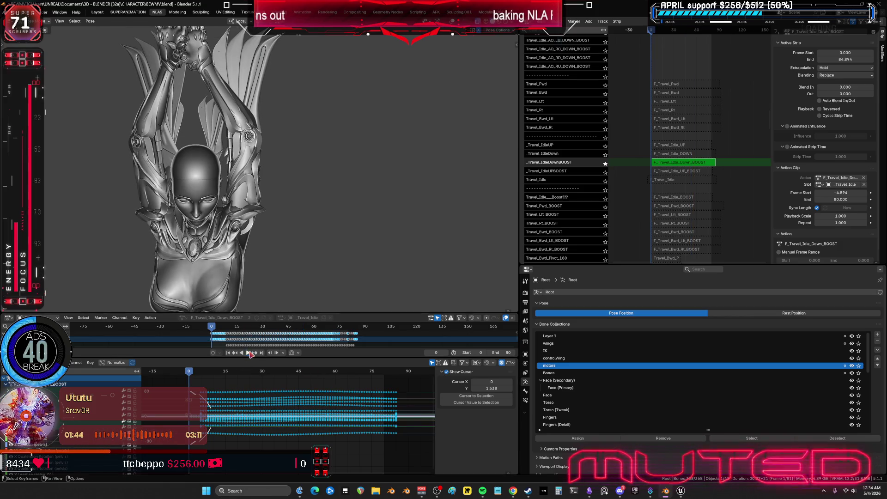
pyautogui.press('space')
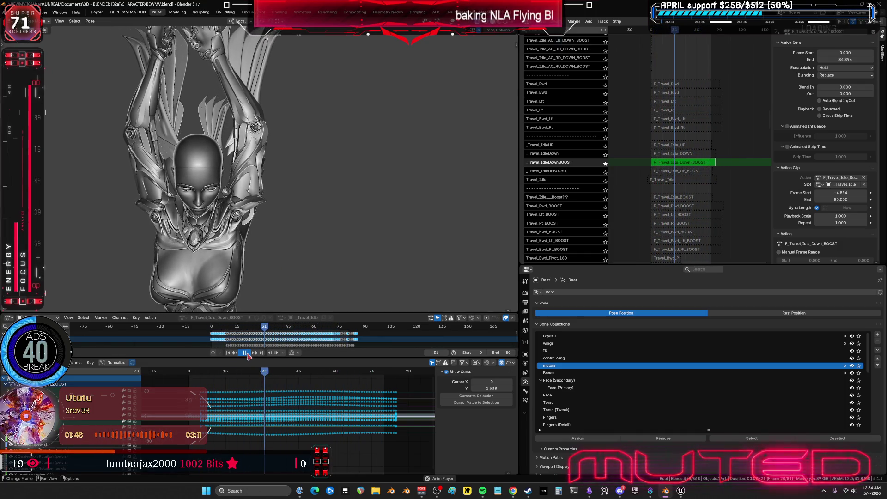
# Move the keys 5 frames earlier along X, restore overlays, and exit tweak mode.
pyautogui.press('space')
pyautogui.write('gx-5')
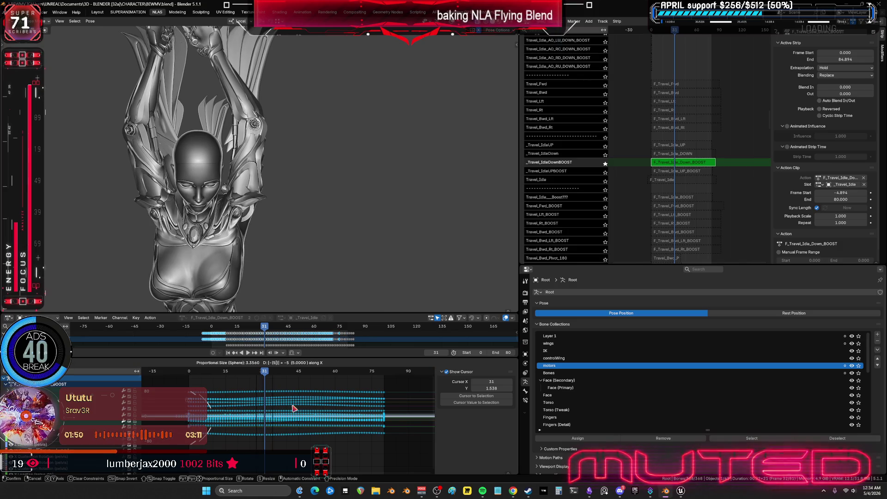
pyautogui.click(294, 408)
pyautogui.hotkey('shift', 'alt', 'z')
pyautogui.moveTo(275, 223)
pyautogui.mouseDown(button='middle')
pyautogui.moveTo(231, 215)
pyautogui.moveTo(286, 212)
pyautogui.moveTo(222, 211)
pyautogui.moveTo(255, 211)
pyautogui.moveTo(267, 314)
pyautogui.mouseUp(button='middle')
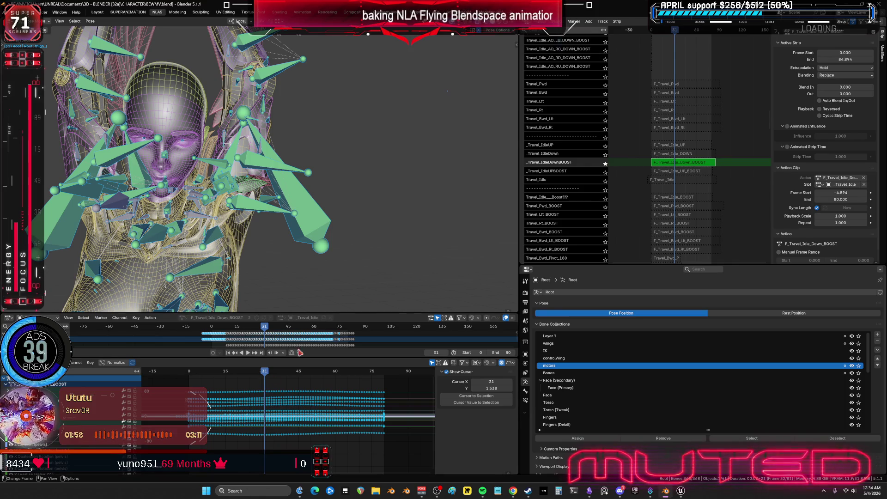
pyautogui.press('Tab')
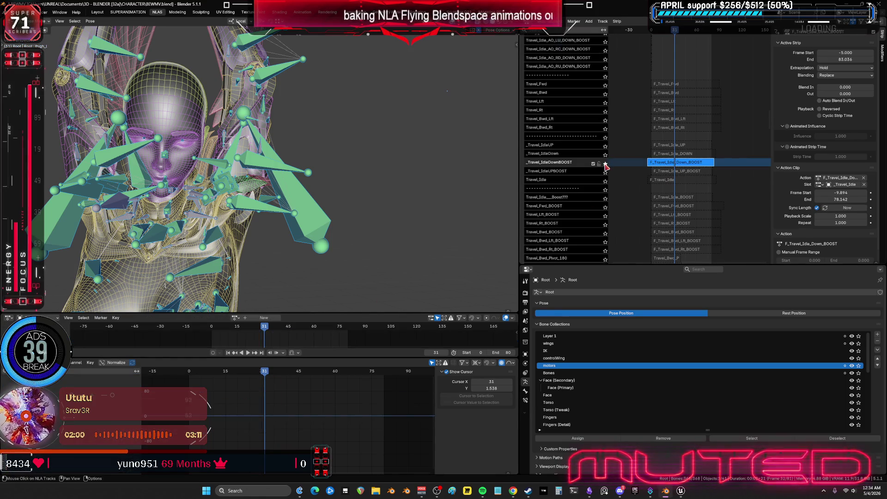
# Re-solo the _Travel_IdleDownBOOST track and edit the strip's Frame Start in the sidebar.
pyautogui.click(605, 164)
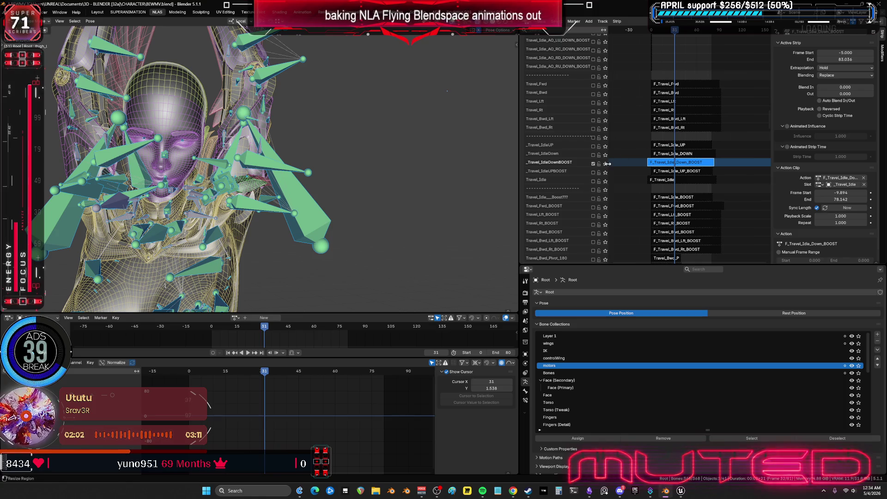
pyautogui.click(605, 164)
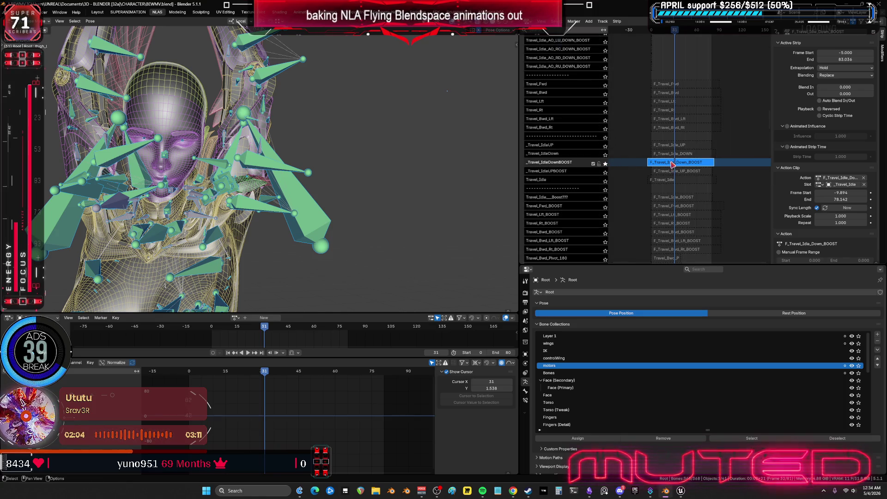
pyautogui.press('Tab')
pyautogui.press('Tab')
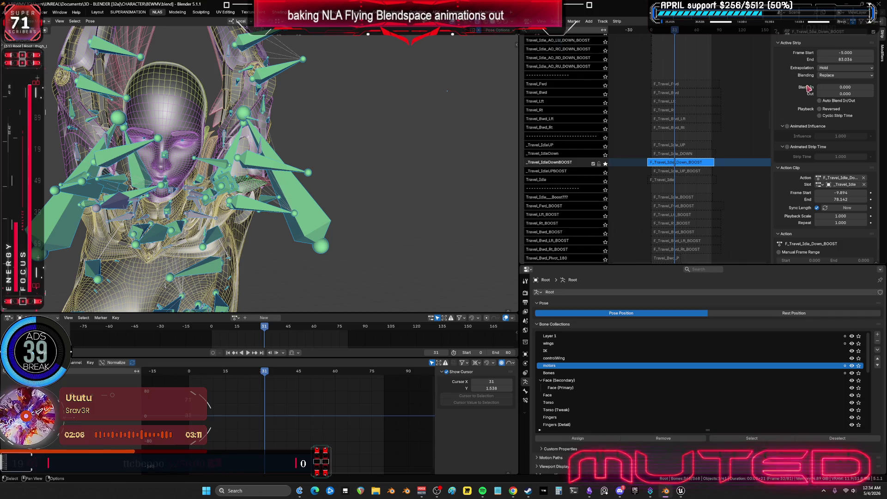
pyautogui.click(847, 54)
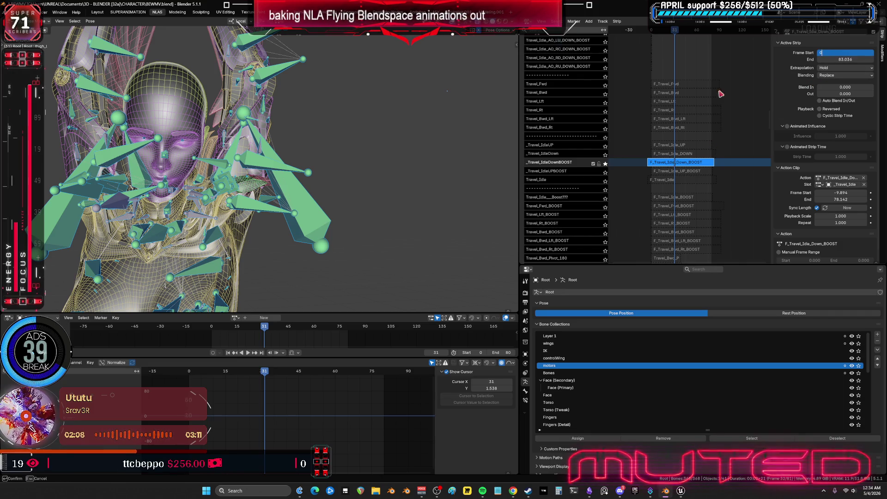
pyautogui.press('Return')
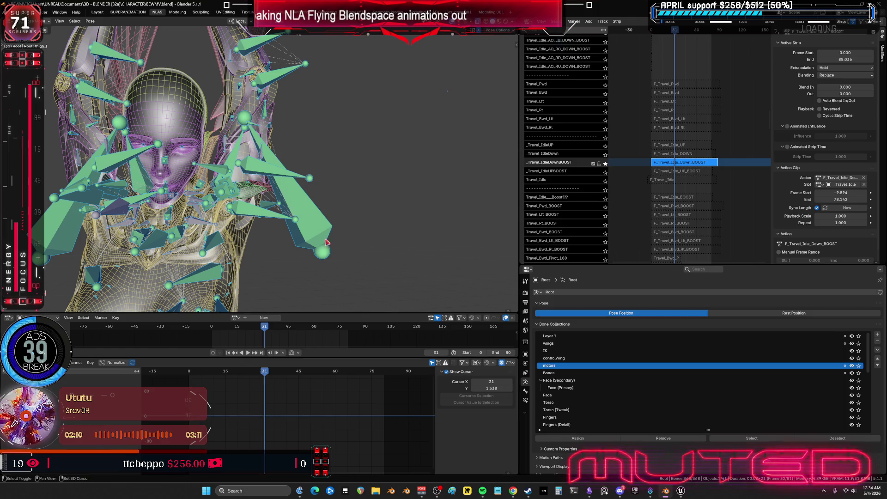
# Adjust keys in tweak mode, then exit with the strip starting at -5 and return to frame 0.
pyautogui.keyDown('shift'); pyautogui.moveTo(326, 242); pyautogui.dragTo(336, 180, button='middle'); pyautogui.keyUp('shift')
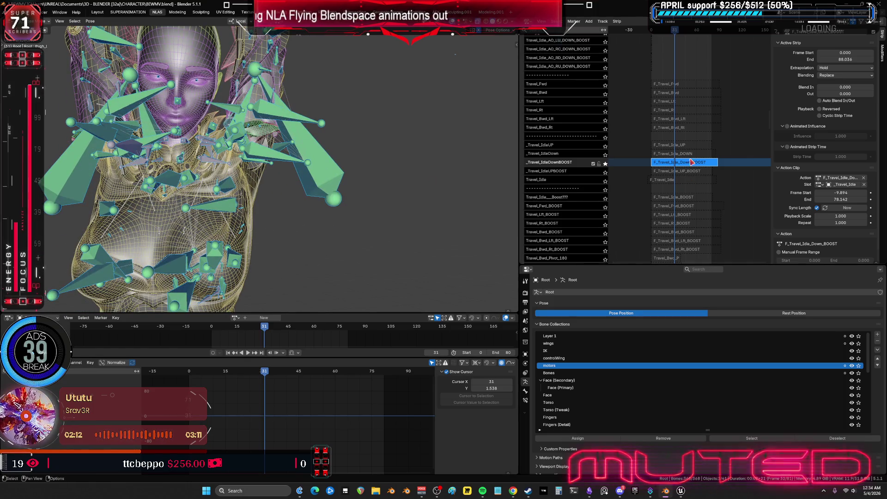
pyautogui.press('Tab')
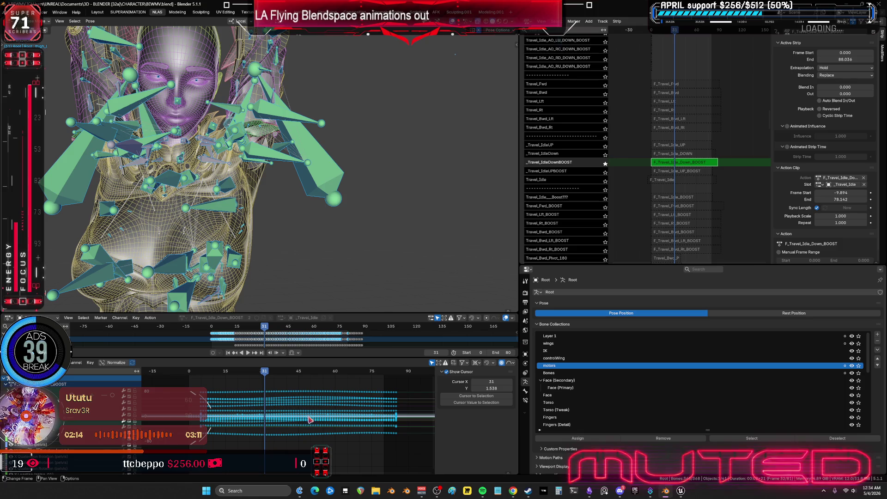
pyautogui.click(289, 430)
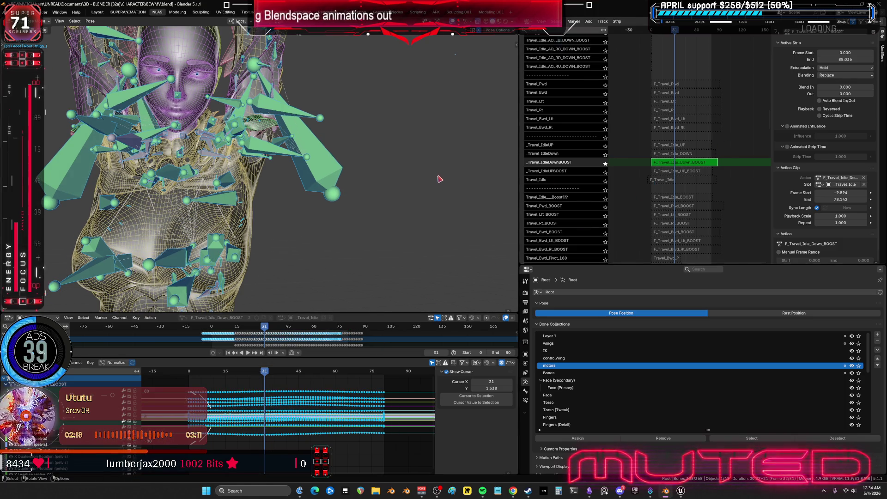
pyautogui.scroll(-1, 427, 180)
pyautogui.press('Tab')
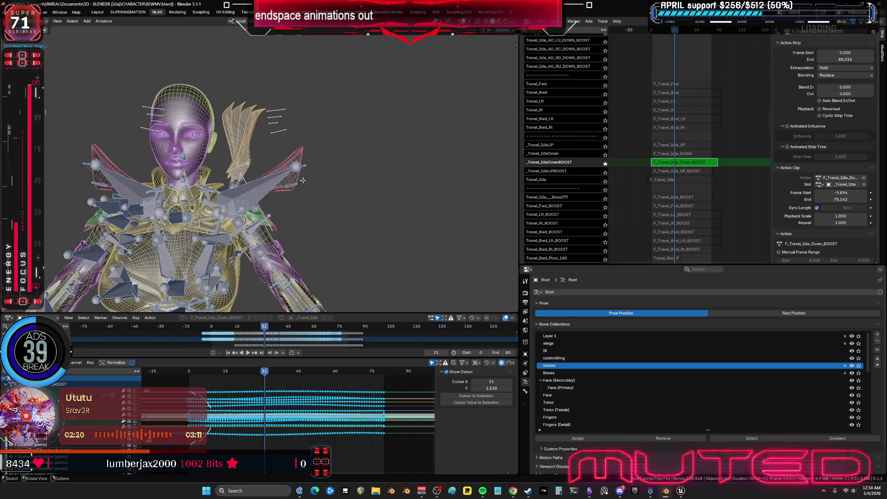
pyautogui.press('Tab')
pyautogui.press('Tab')
pyautogui.moveTo(669, 165); pyautogui.dragTo(665, 165)
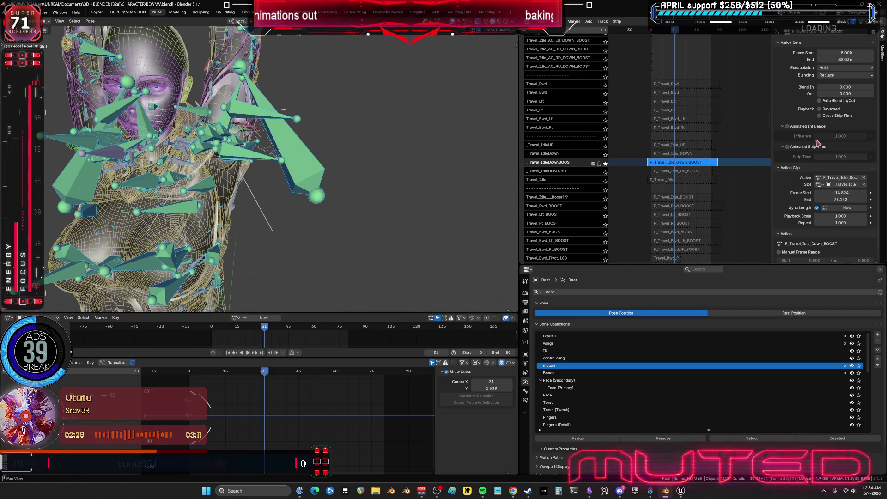
pyautogui.press('KP_1')
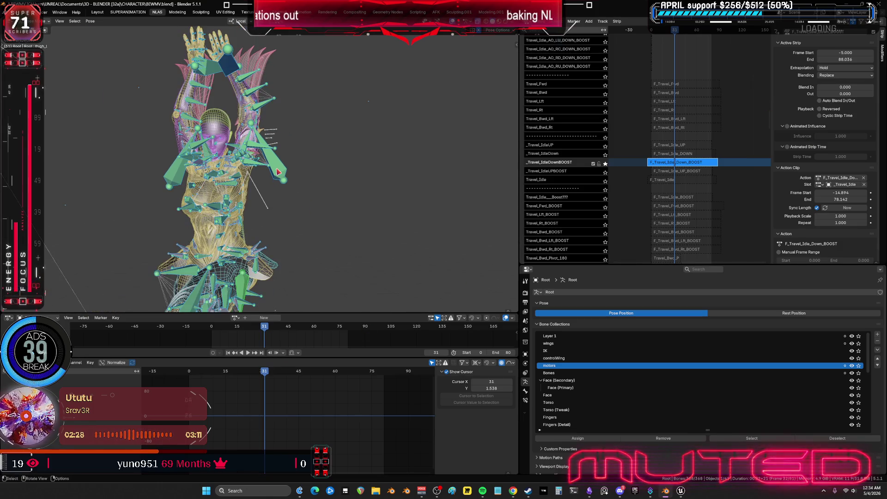
pyautogui.click(188, 376)
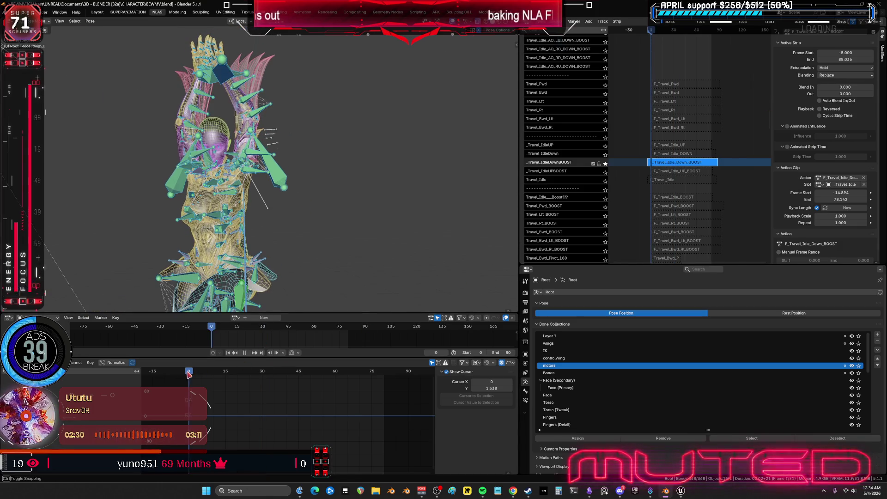
# Unsolo the _Travel_IdleDownBOOST track and briefly toggle tweak mode on its strip.
pyautogui.click(605, 164)
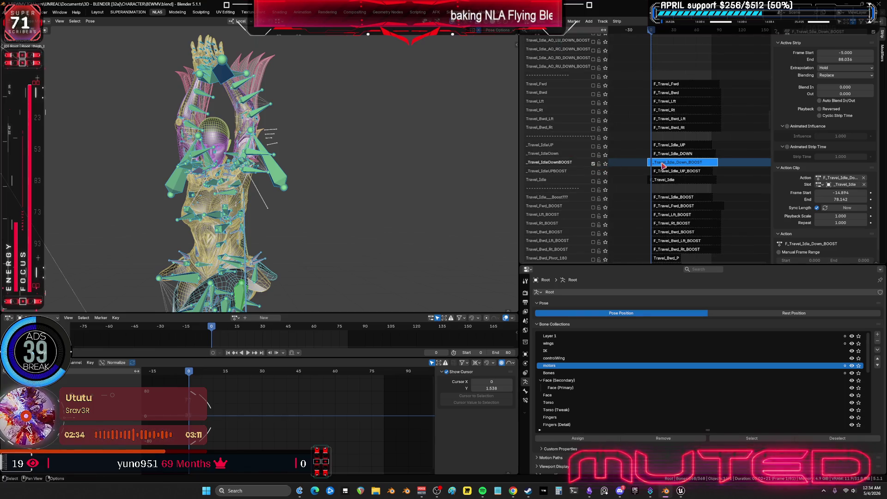
pyautogui.press('Tab')
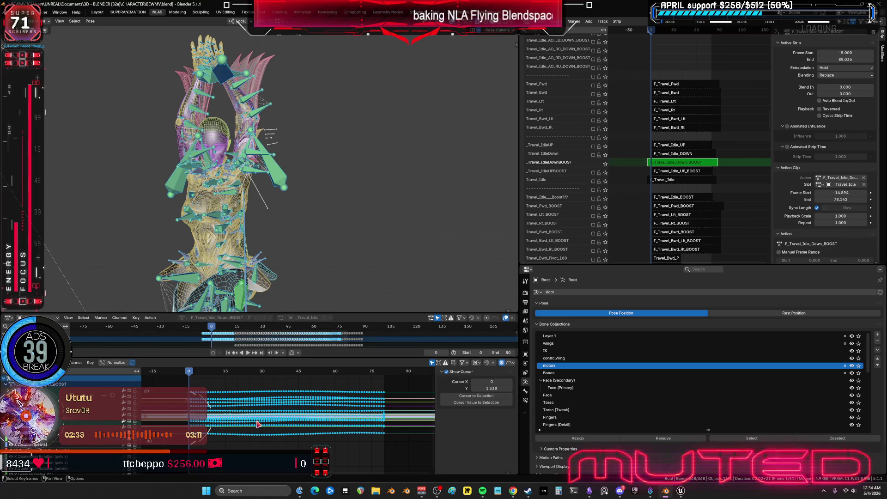
pyautogui.click(257, 424)
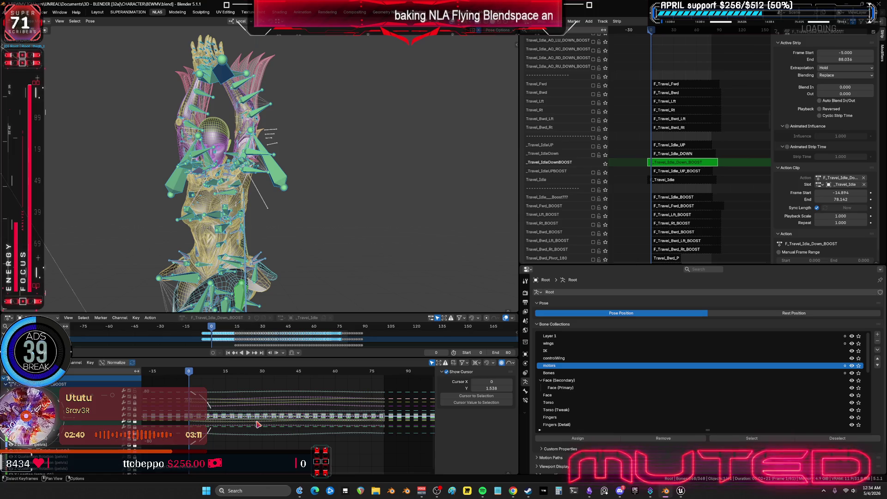
pyautogui.press('Tab')
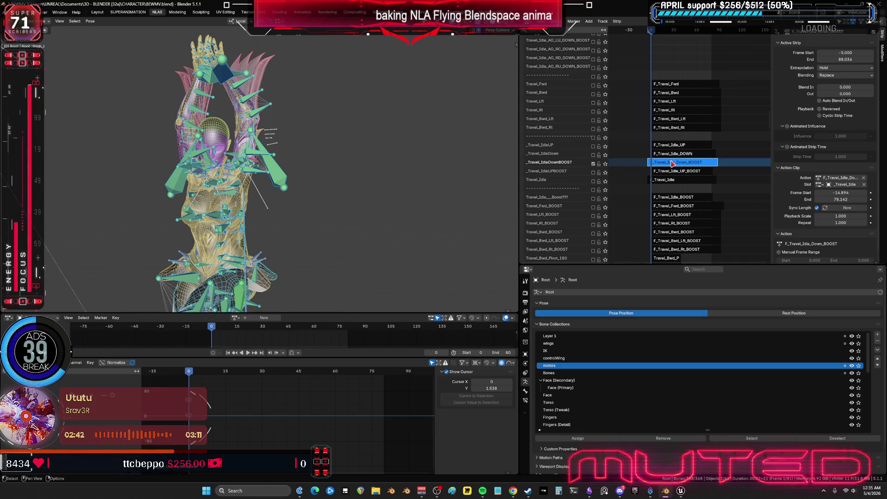
pyautogui.press('Tab')
pyautogui.press('Tab')
# Set strip Frame Start 0 and End 80, Action Clip Start 0 and End 80, then enter tweak mode.
pyautogui.click(837, 53)
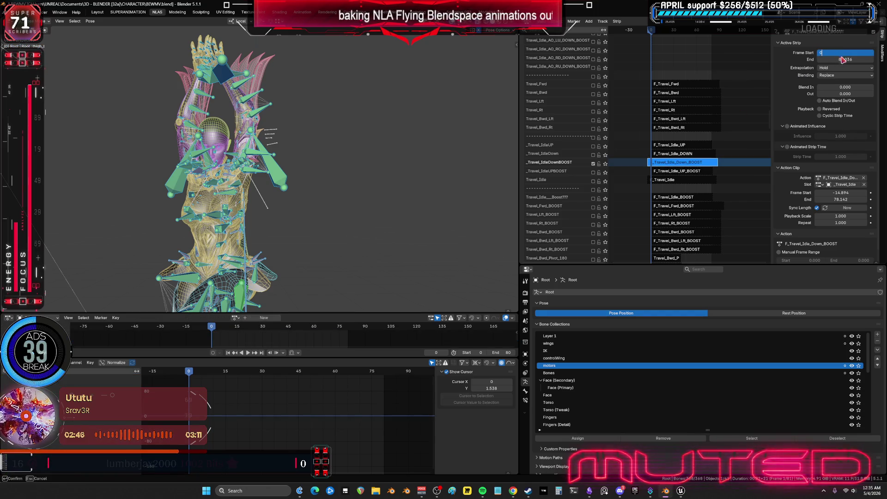
pyautogui.click(849, 60)
pyautogui.write('80')
pyautogui.press('Return')
pyautogui.click(837, 192)
pyautogui.write('0')
pyautogui.click(841, 199)
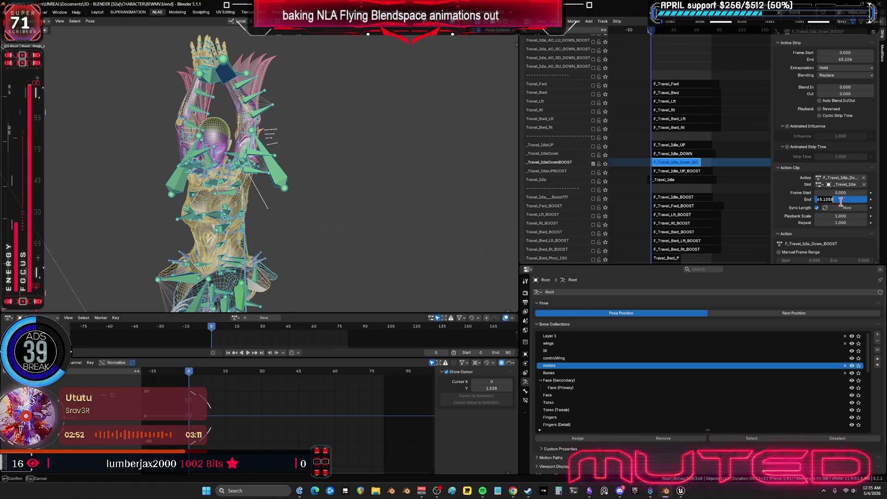
pyautogui.write('80')
pyautogui.press('Return')
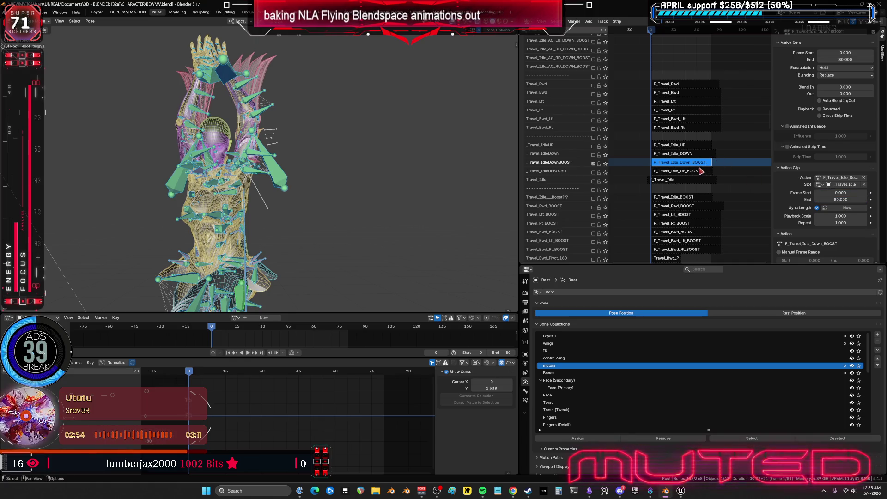
pyautogui.press('Tab')
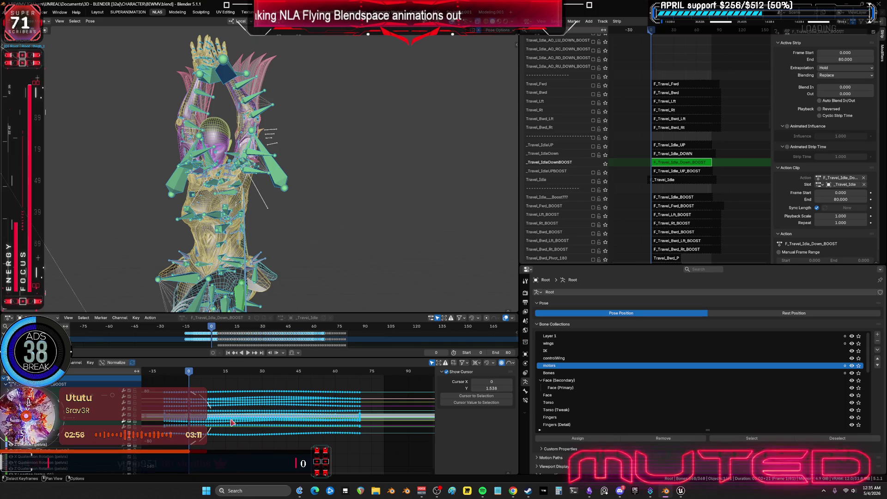
# Shift the keyframes along X, then undo the accidental 56-frame move.
pyautogui.press('g')
pyautogui.press('x')
pyautogui.press('5')
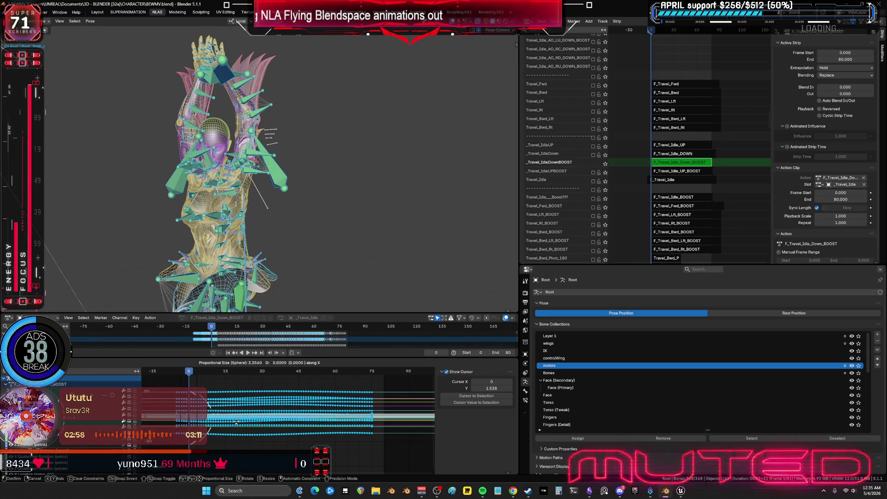
pyautogui.press('6')
pyautogui.press('Return')
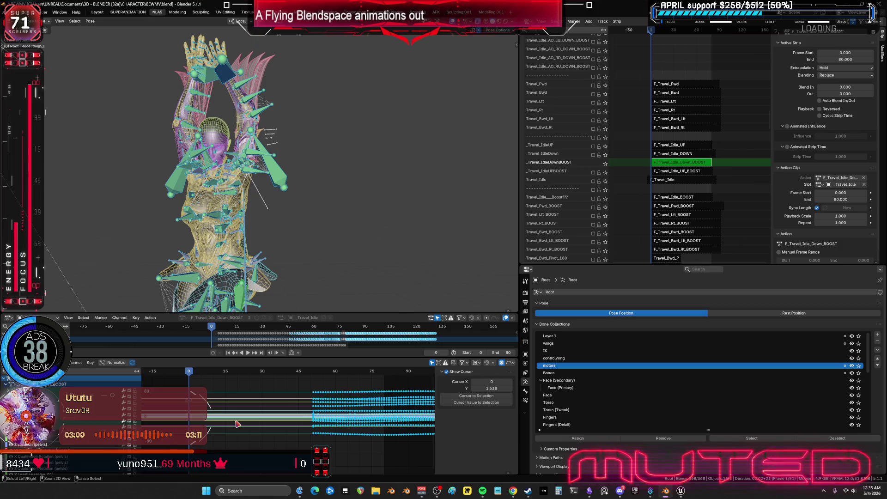
pyautogui.hotkey('ctrl', 'z')
# Move the keyframes 5 frames later along X and exit tweak mode.
pyautogui.press('g')
pyautogui.press('x')
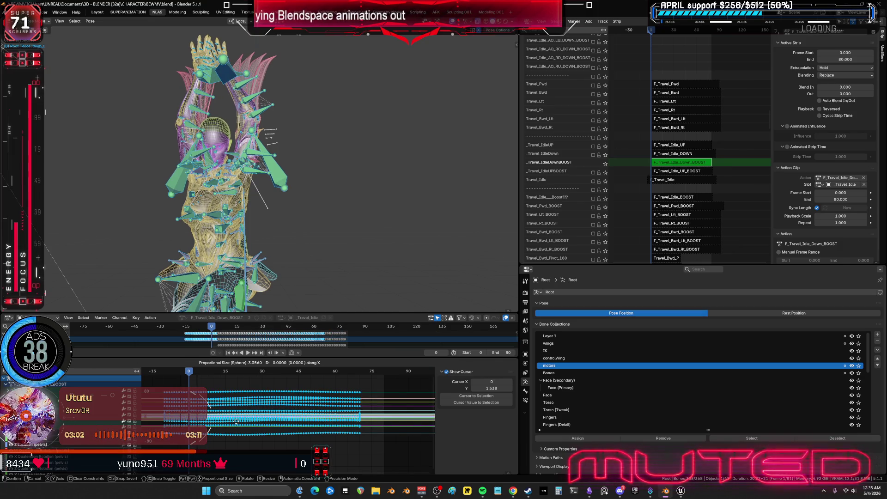
pyautogui.press('5')
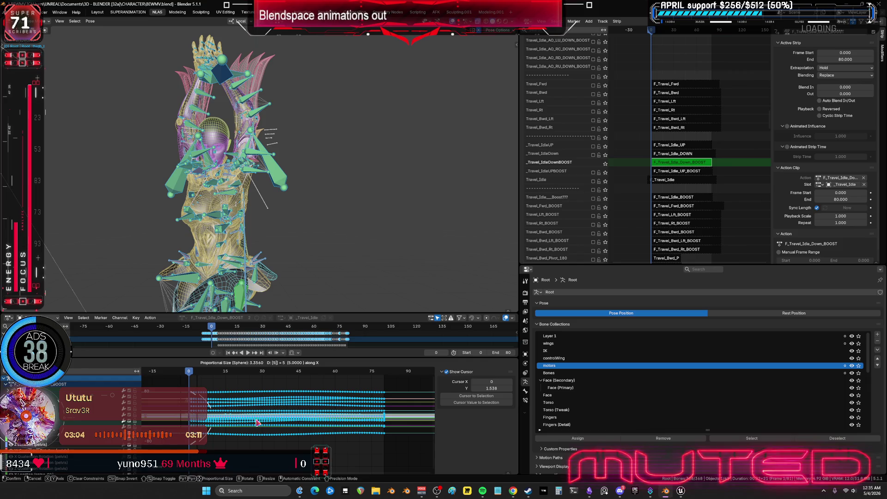
pyautogui.press('Return')
pyautogui.hotkey('ctrl', 'space')
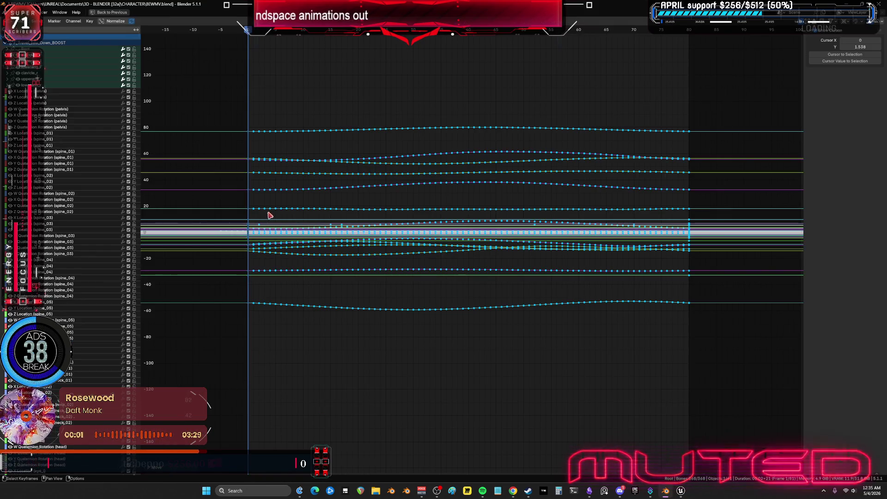
pyautogui.hotkey('ctrl', 'space')
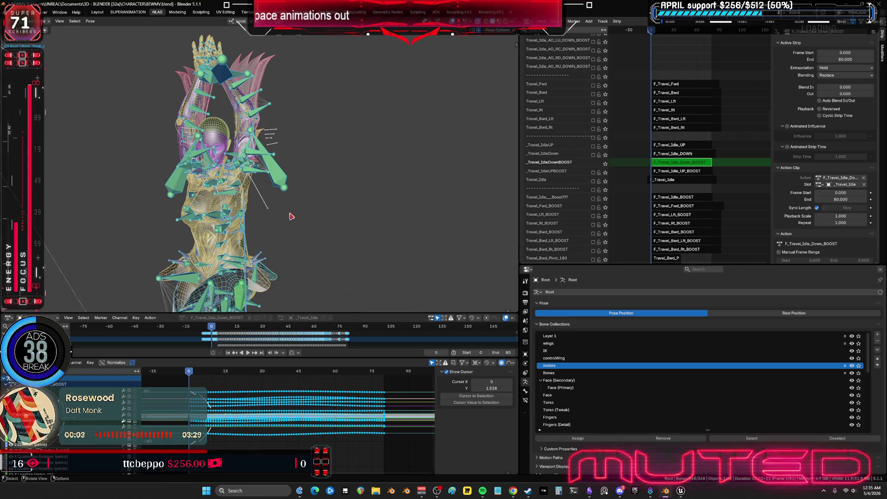
pyautogui.press('Tab')
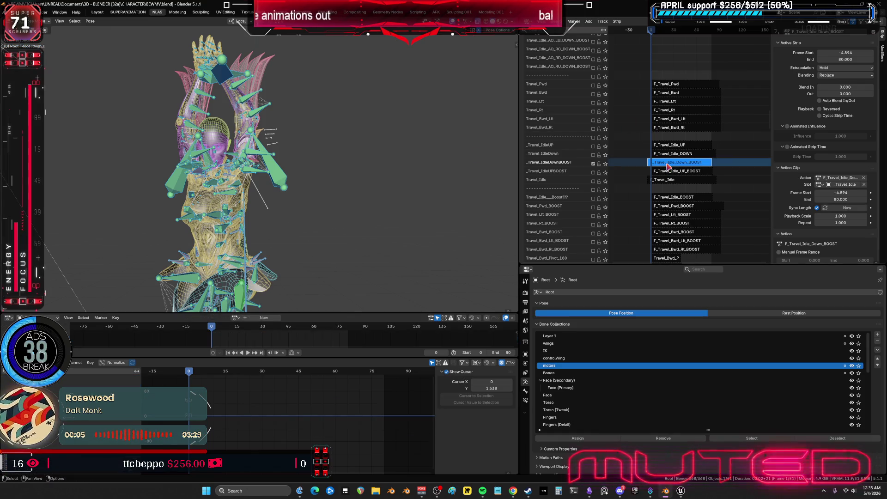
# Set the strip's Frame Start and Action Clip Frame Start both to 0, then re-enter tweak mode.
pyautogui.doubleClick(863, 54)
pyautogui.write('0')
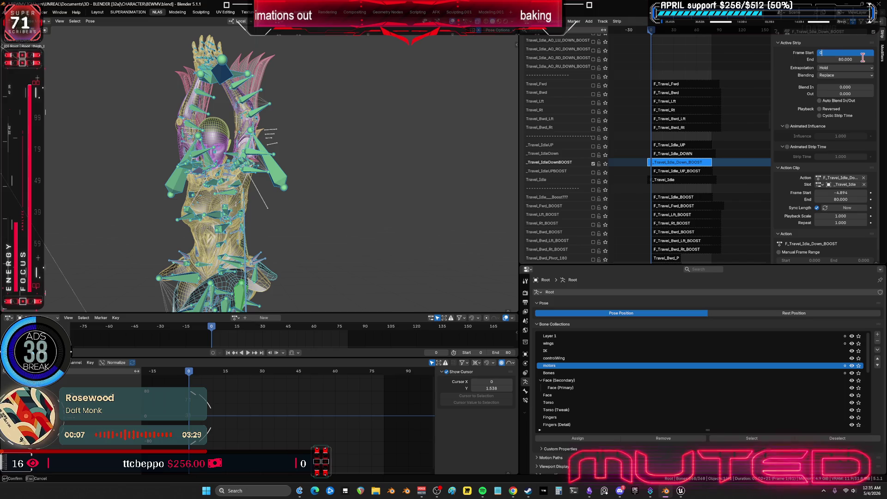
pyautogui.press('Return')
pyautogui.doubleClick(840, 193)
pyautogui.write('0')
pyautogui.press('Return')
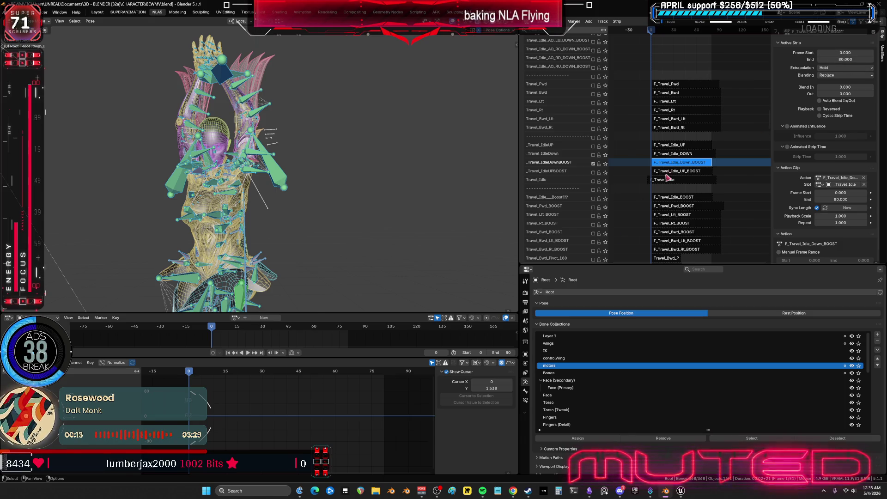
pyautogui.press('Tab')
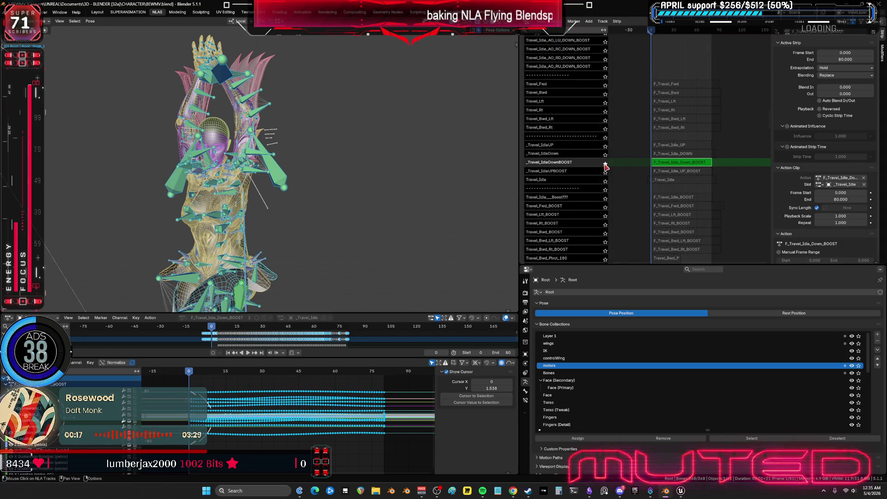
# Select the upperarm_l bone and frame its curves in the Graph Editor.
pyautogui.hotkey('ctrl', 'space')
pyautogui.hotkey('ctrl', 'space')
pyautogui.moveTo(280, 148)
pyautogui.mouseDown(button='middle')
pyautogui.moveTo(186, 182)
pyautogui.moveTo(271, 169)
pyautogui.moveTo(263, 174)
pyautogui.moveTo(312, 150)
pyautogui.moveTo(339, 157)
pyautogui.moveTo(251, 173)
pyautogui.moveTo(305, 190)
pyautogui.mouseUp(button='middle')
pyautogui.click(315, 151)
pyautogui.click(249, 172)
pyautogui.click(286, 188)
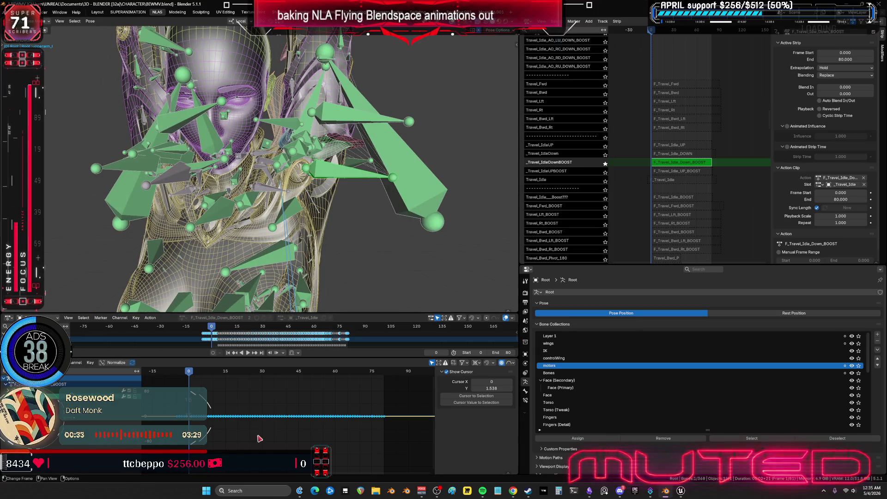
pyautogui.press('Home')
# Move the upperarm_l keys 5 frames later along X in the maximized Graph Editor.
pyautogui.hotkey('ctrl', 'space')
pyautogui.moveTo(478, 337)
pyautogui.keyDown('ctrl'); pyautogui.mouseDown(button='middle')
pyautogui.moveTo(499, 303)
pyautogui.moveTo(487, 216)
pyautogui.moveTo(558, 311)
pyautogui.moveTo(553, 297)
pyautogui.moveTo(561, 293)
pyautogui.mouseUp(button='middle'); pyautogui.keyUp('ctrl')
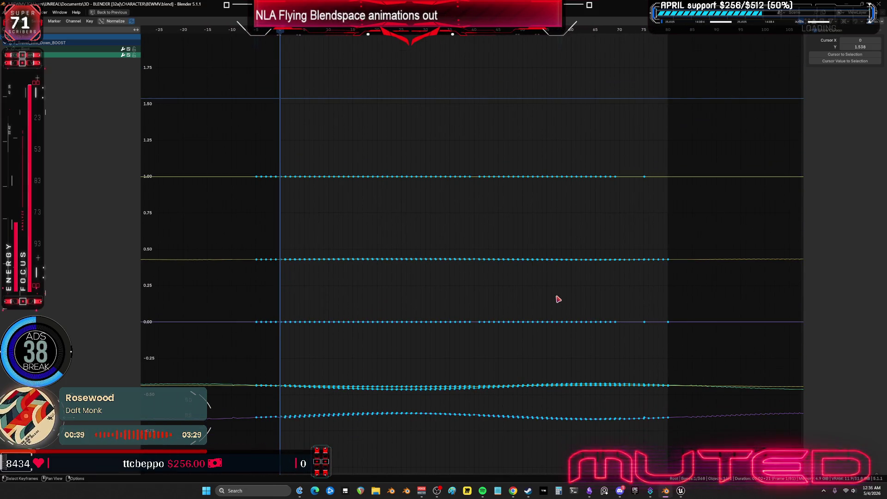
pyautogui.scroll(-2, 545, 303)
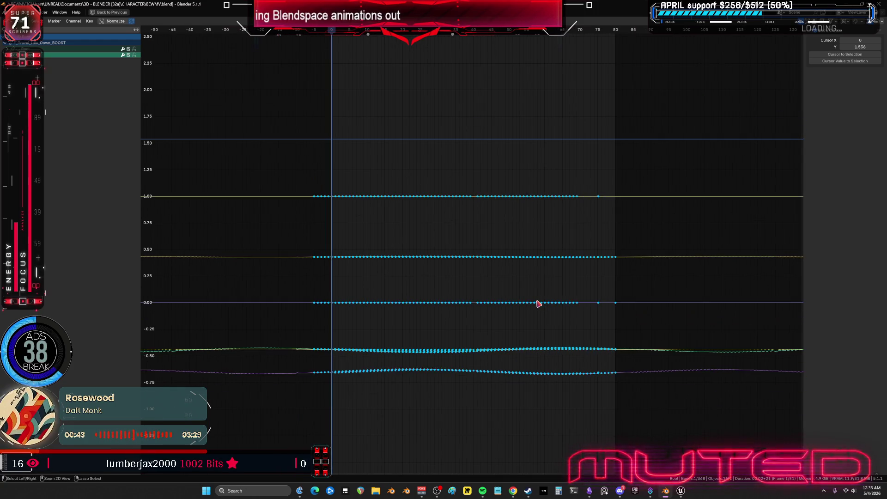
pyautogui.write('gx5')
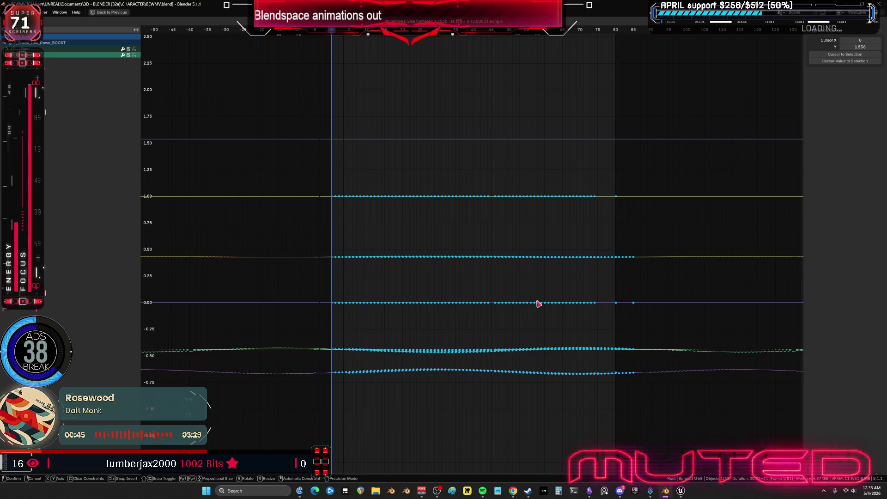
pyautogui.press('Return')
# Play the animation from the start with bone and wireframe overlays hidden.
pyautogui.hotkey('ctrl', 'space')
pyautogui.click(249, 352)
pyautogui.hotkey('shift', 'alt', 'z')
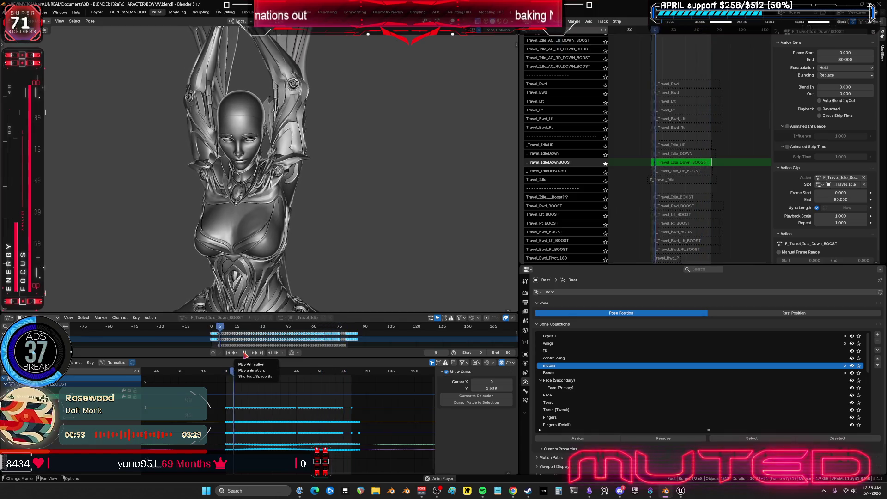
# Stop playback and bring up the Edit menu's Undo History list.
pyautogui.press('space')
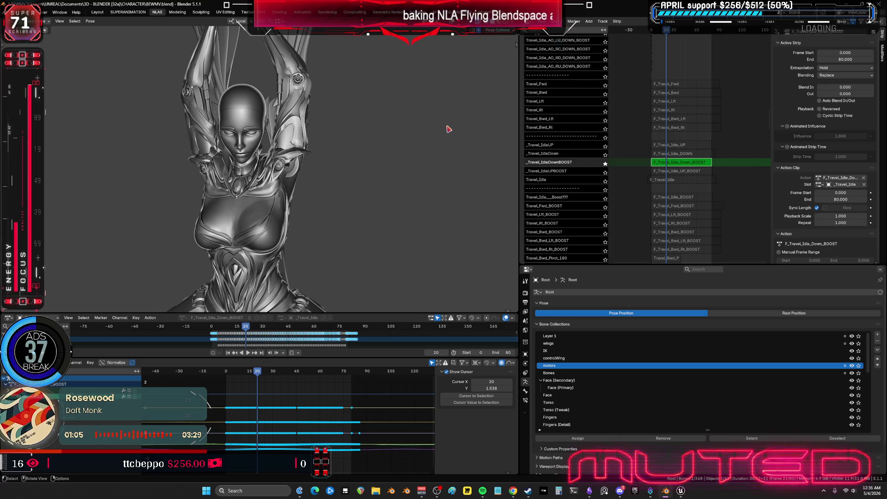
pyautogui.click(24, 12)
pyautogui.moveTo(51, 36)
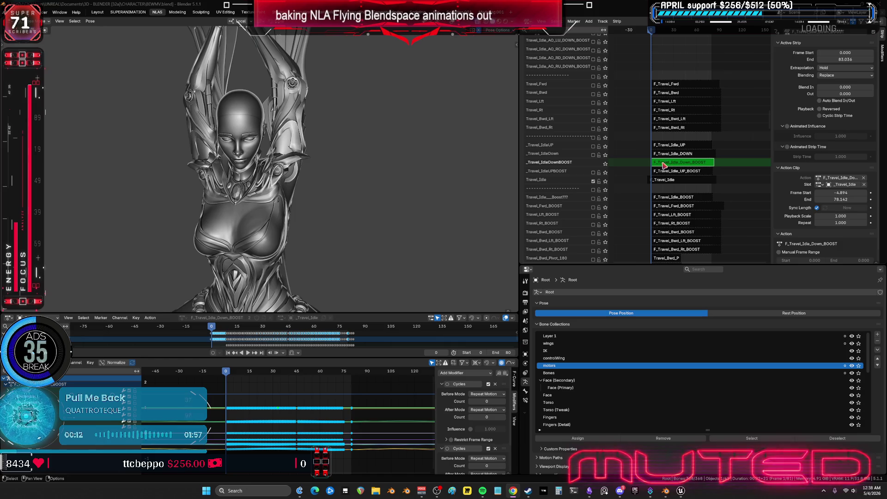
pyautogui.press('Tab')
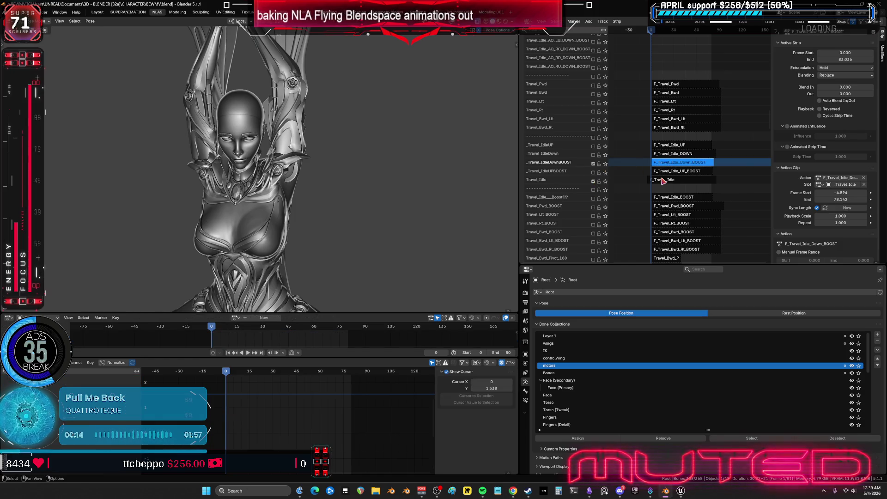
pyautogui.click(663, 181)
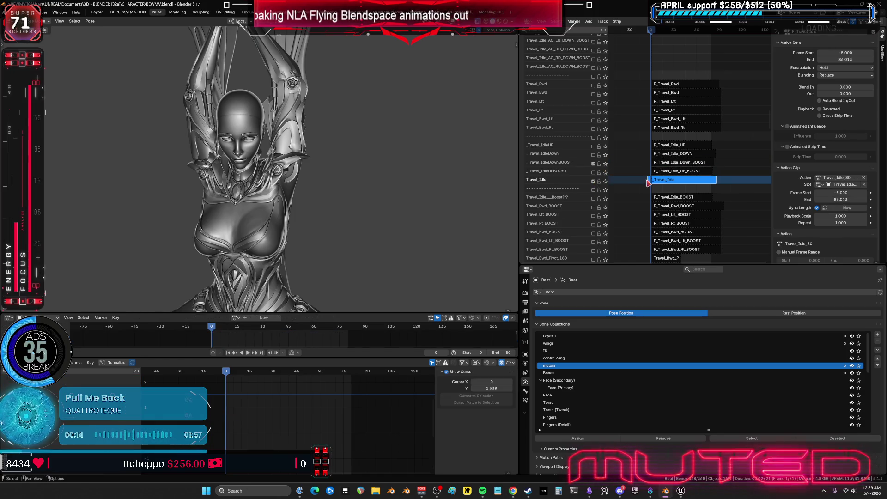
pyautogui.click(594, 163)
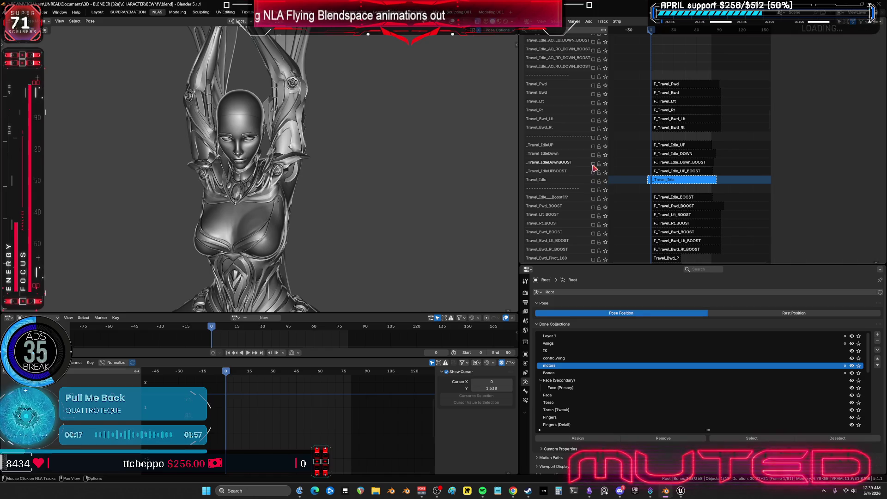
pyautogui.click(677, 183)
pyautogui.click(605, 182)
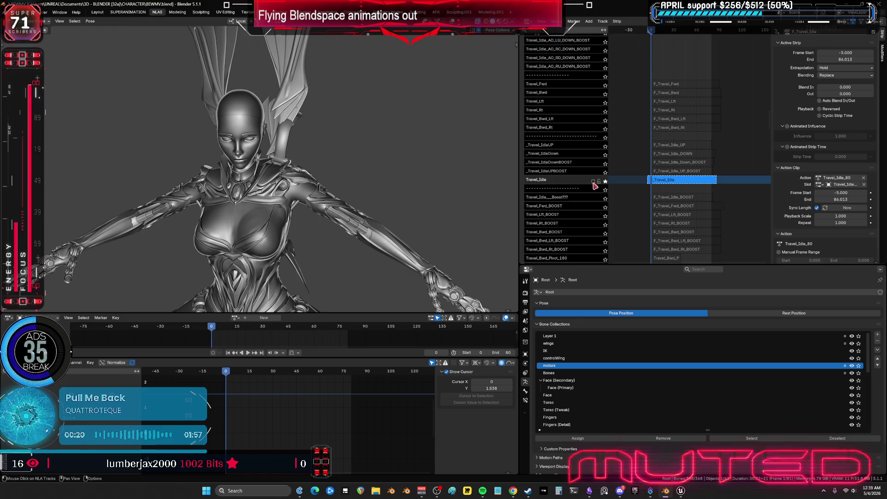
pyautogui.click(248, 353)
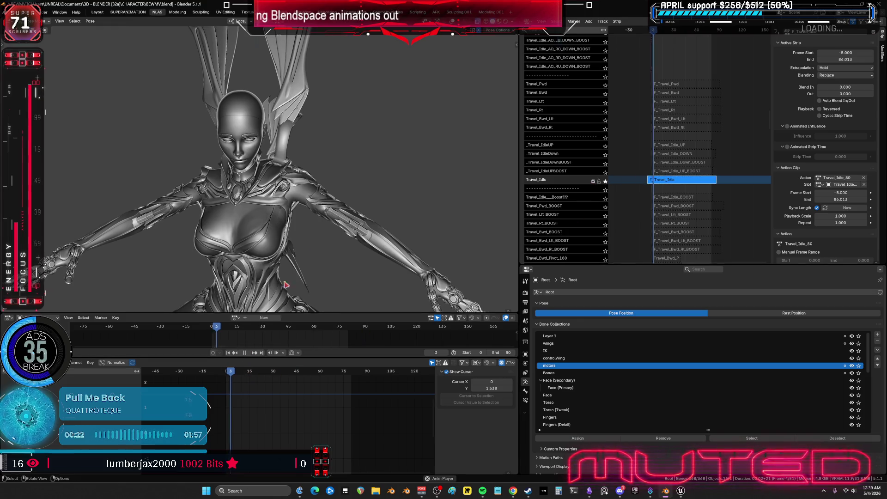
pyautogui.scroll(-3, 332, 241)
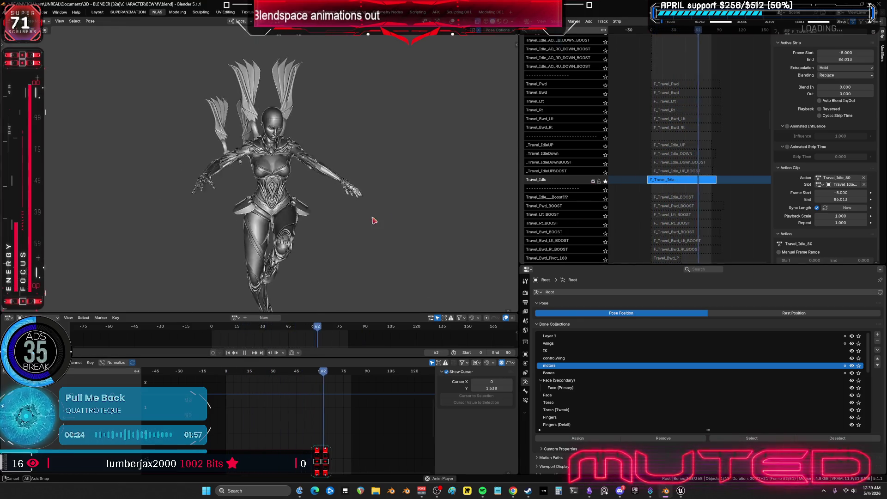
pyautogui.hotkey('shift', 'alt', 'z')
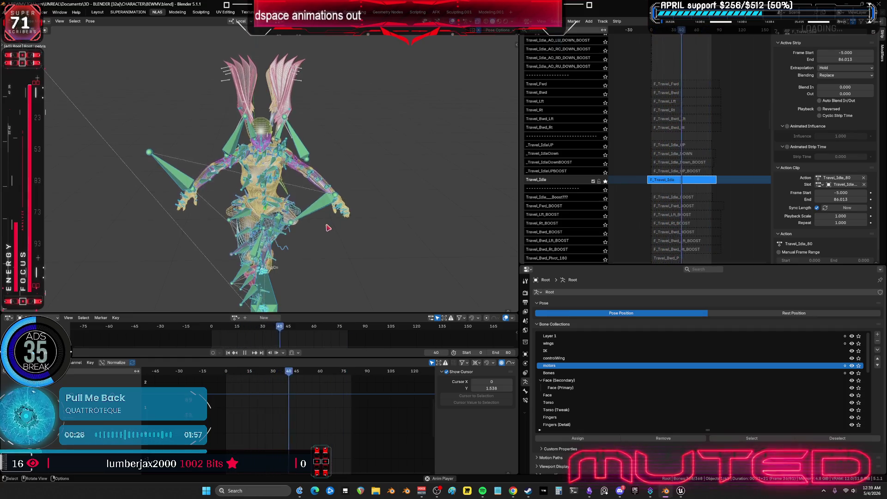
pyautogui.rightClick(326, 223)
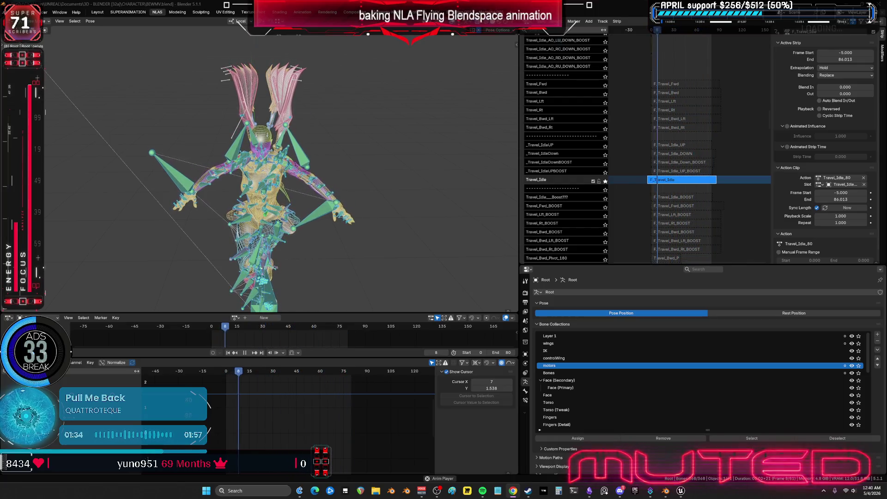
# Solo the Travel_Idle track, stop playback, and open its action in a maximized Graph Editor.
pyautogui.click(605, 181)
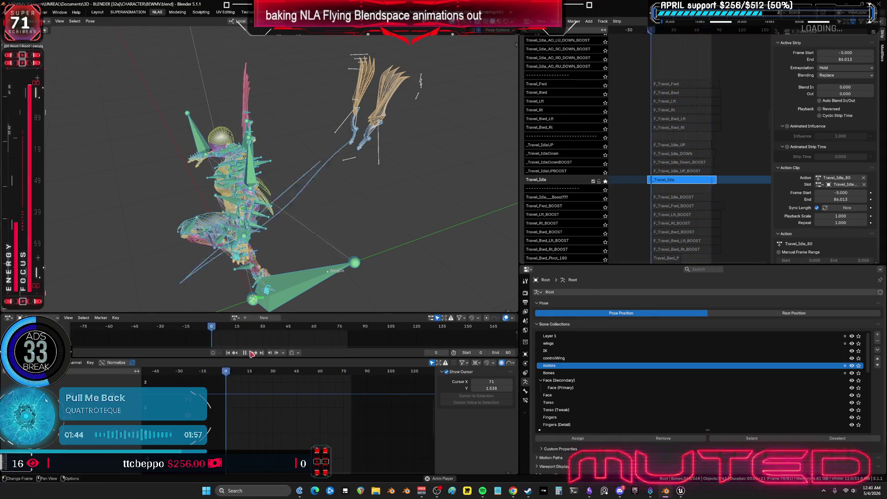
pyautogui.press('space')
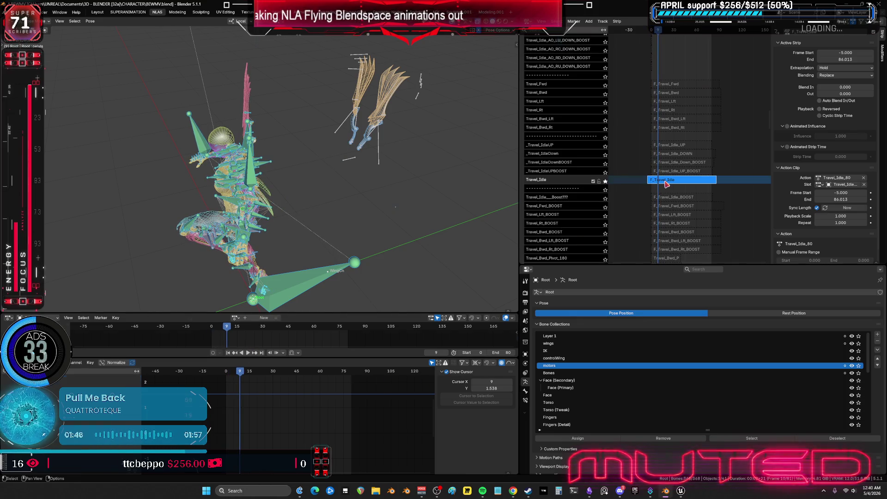
pyautogui.press('Tab')
pyautogui.hotkey('ctrl', 'space')
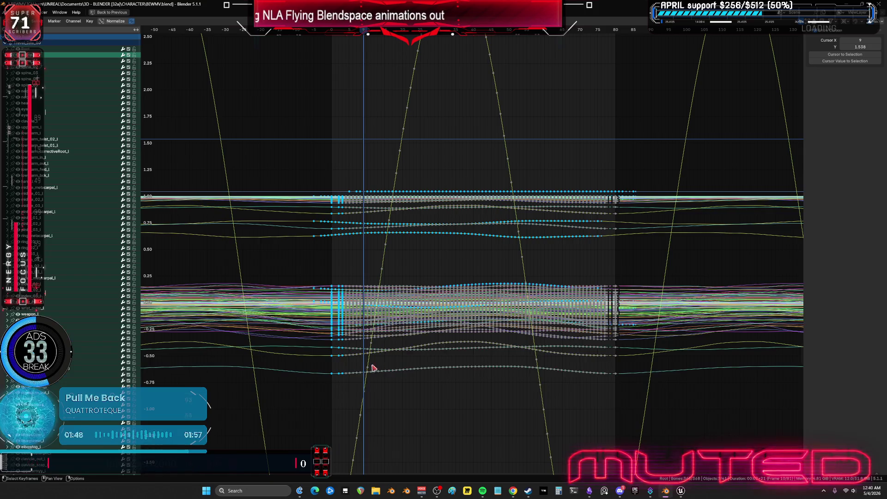
pyautogui.press('Home')
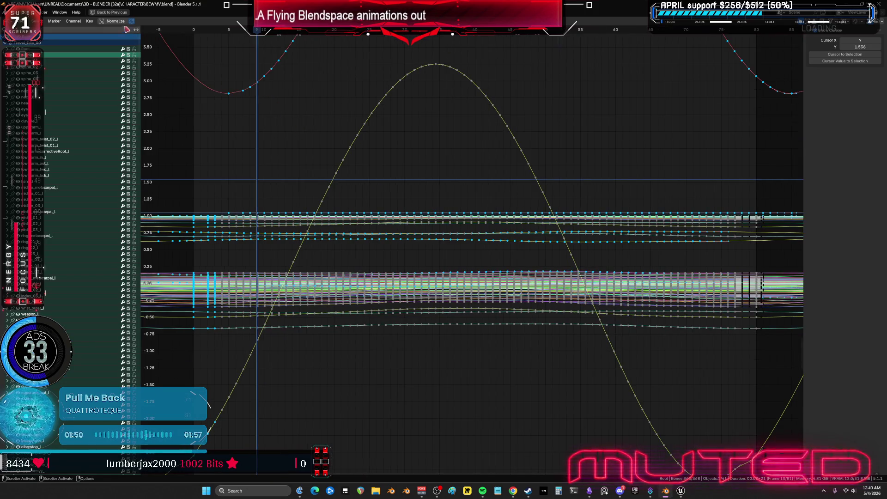
# Normalize the Travel_Idle_80 curves, set the playhead to frame 0, and restore the layout.
pyautogui.click(113, 21)
pyautogui.moveTo(452, 201); pyautogui.dragTo(479, 252, button='middle')
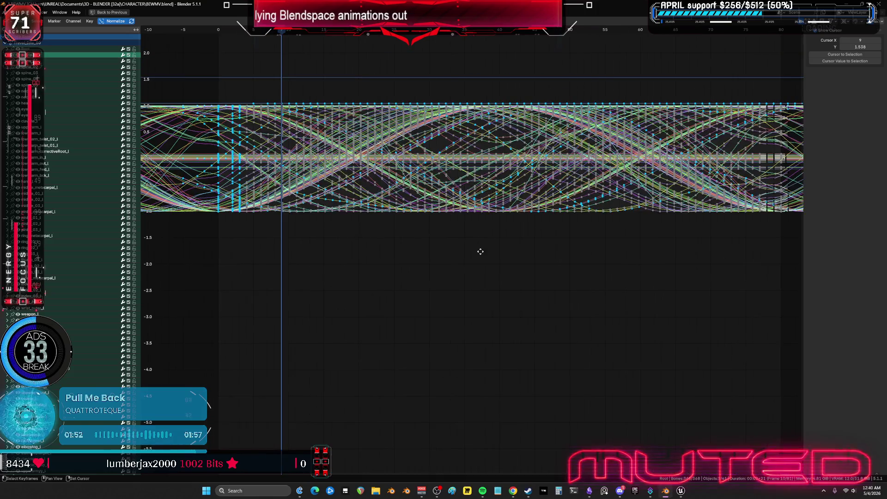
pyautogui.scroll(-3, 483, 248)
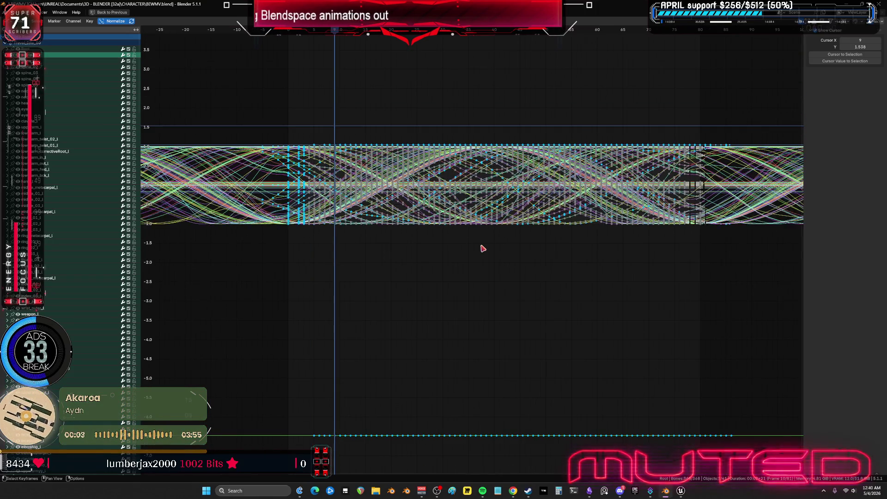
pyautogui.click(250, 107)
pyautogui.moveTo(239, 100)
pyautogui.mouseDown()
pyautogui.moveTo(288, 252)
pyautogui.moveTo(243, 238)
pyautogui.moveTo(289, 110)
pyautogui.moveTo(335, 89)
pyautogui.mouseUp()
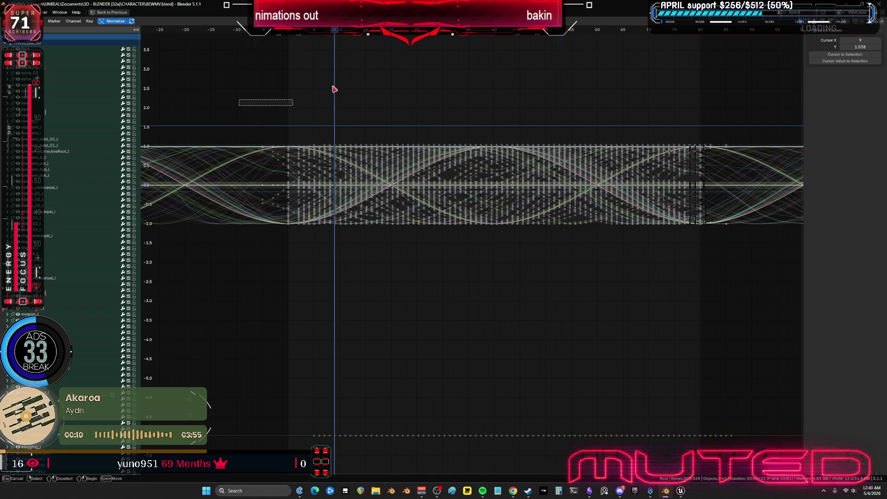
pyautogui.click(290, 33)
pyautogui.hotkey('ctrl', 'space')
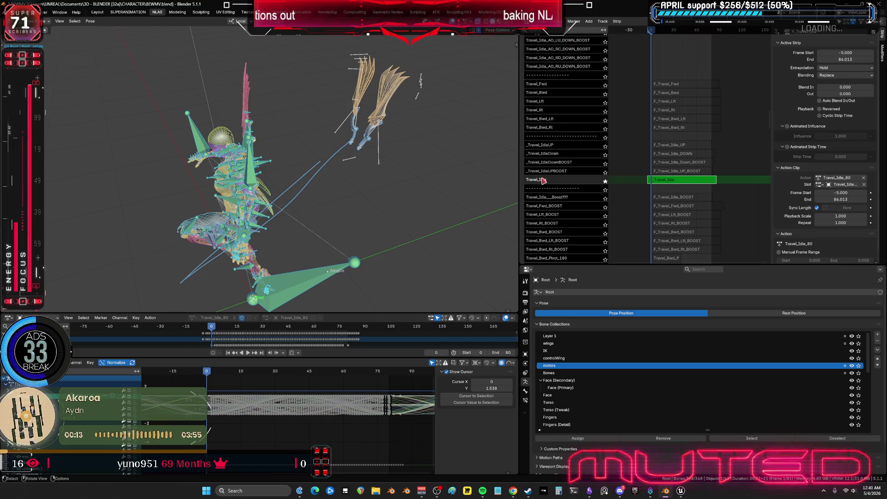
# Exit tweak mode and add a track named newidle above Travel_Idle.
pyautogui.press('Tab')
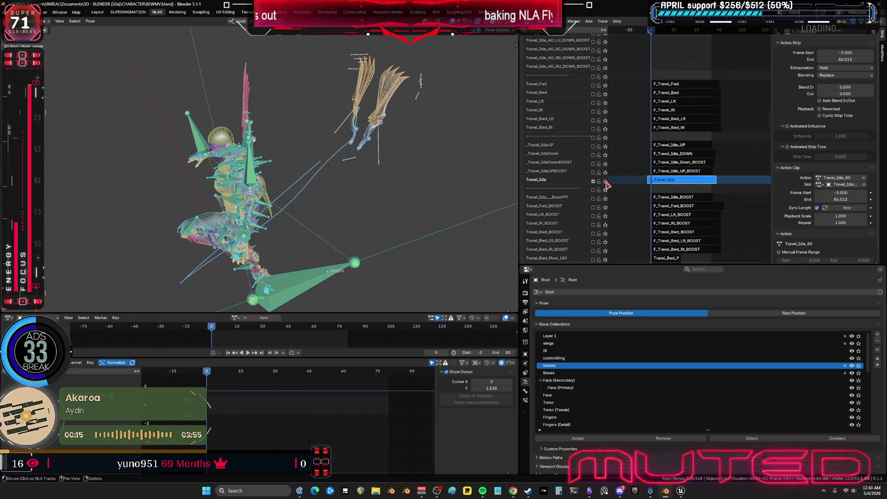
pyautogui.rightClick(559, 184)
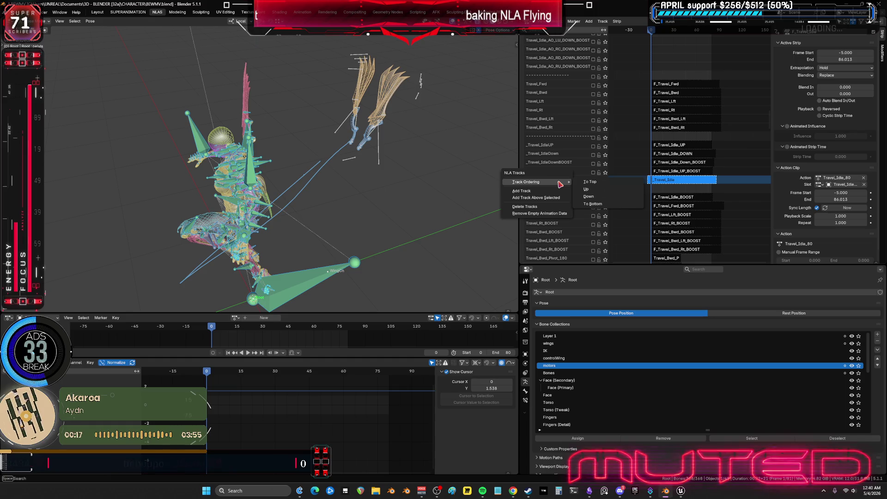
pyautogui.click(569, 196)
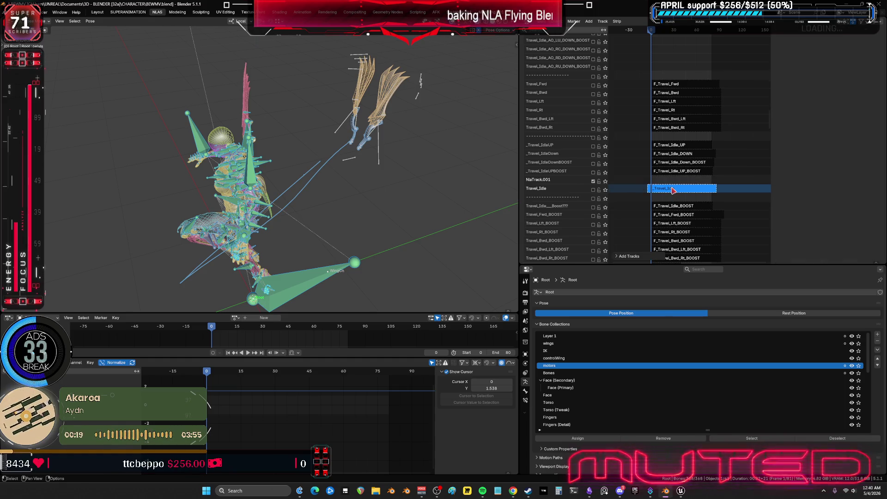
pyautogui.doubleClick(545, 181)
pyautogui.write('newIdle')
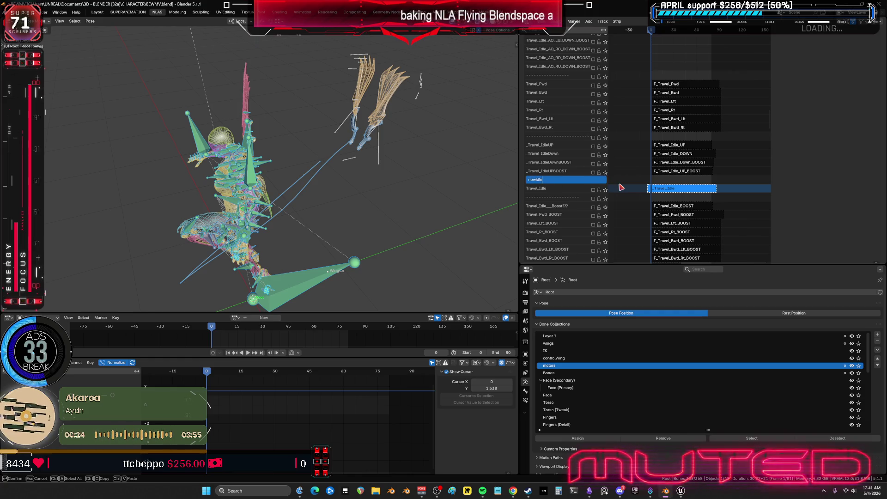
pyautogui.press('Return')
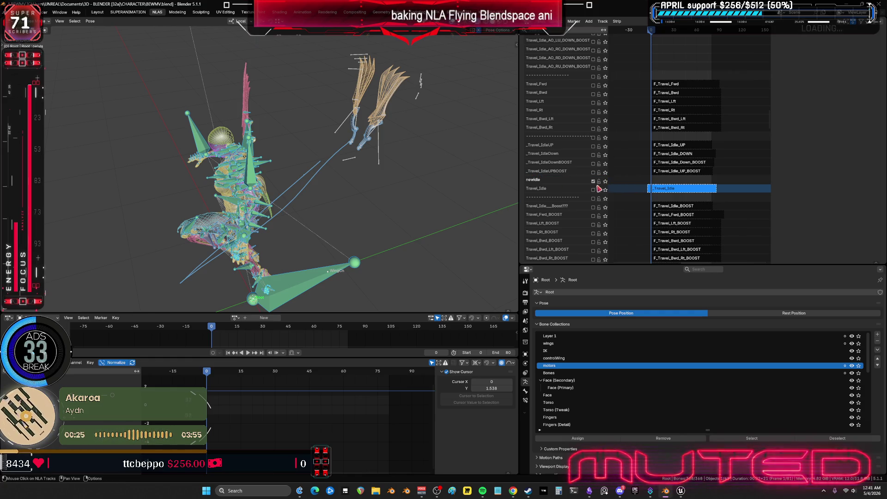
# Create a new action named newIdle and show the strip properties sidebar.
pyautogui.click(235, 318)
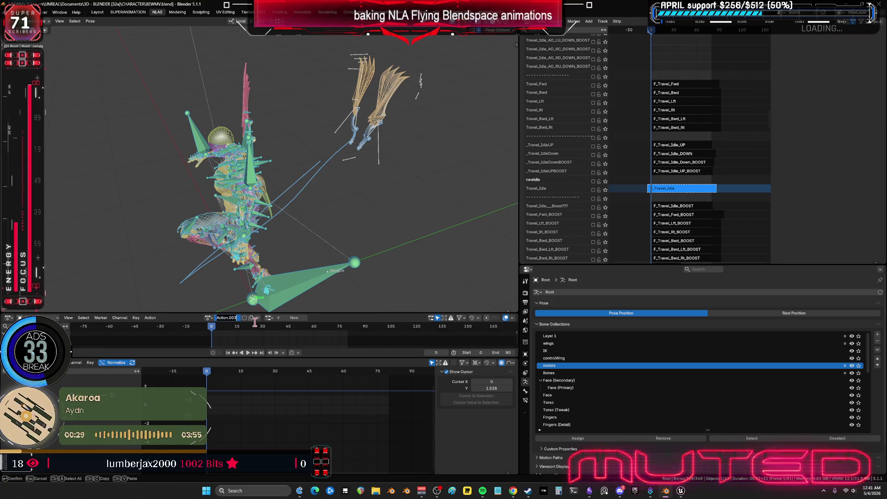
pyautogui.write('newIdle')
pyautogui.press('Return')
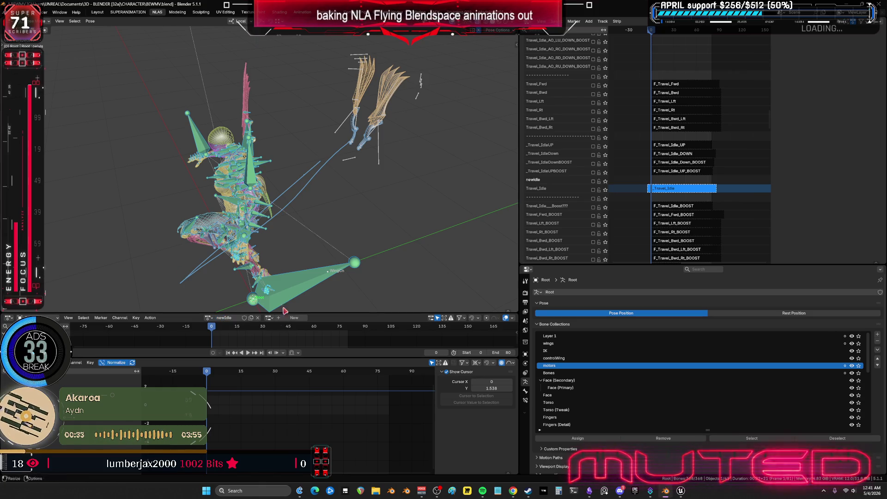
pyautogui.moveTo(255, 210); pyautogui.dragTo(174, 98, button='middle')
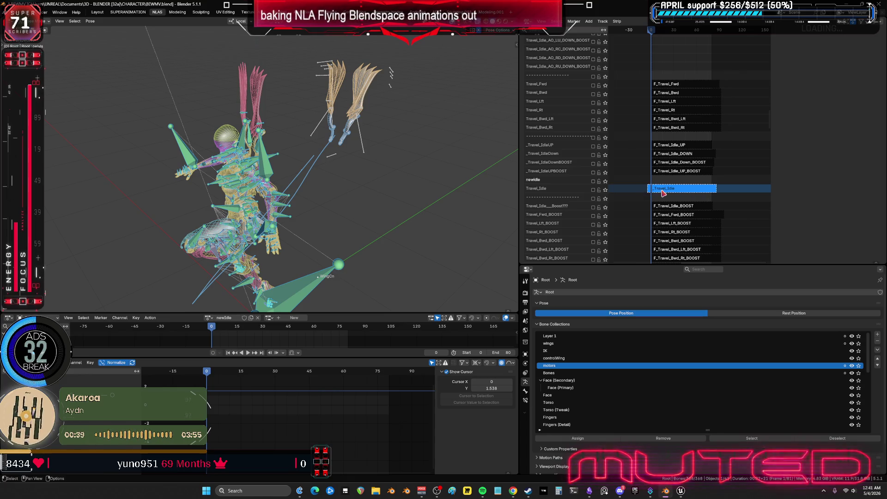
pyautogui.press('n')
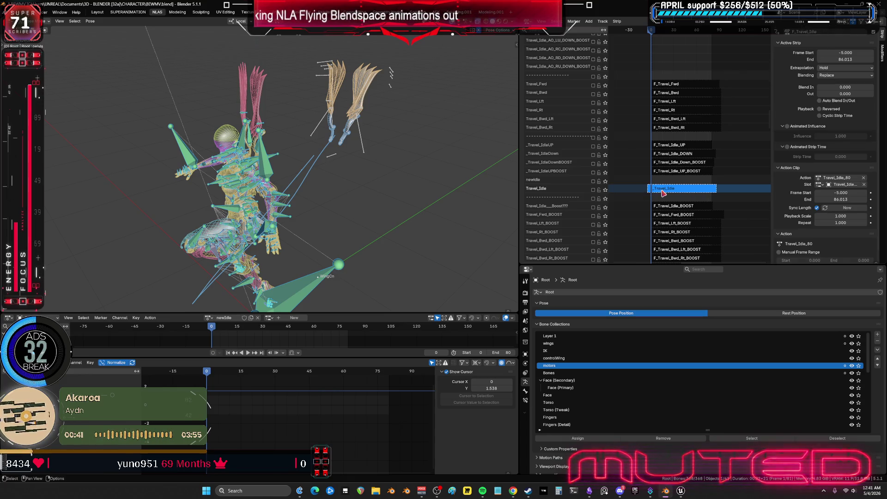
# Reopen the Travel_Idle strip's Travel_Idle_80 action for editing and view the other NLA tracks.
pyautogui.press('Tab')
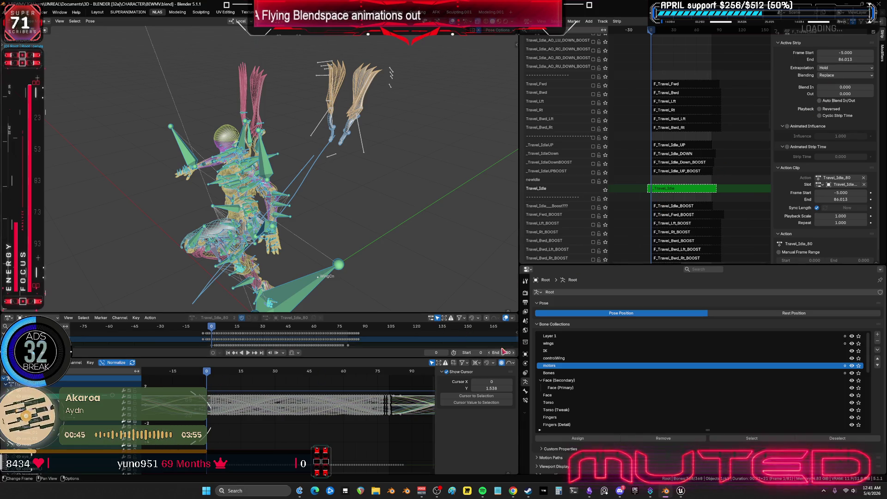
pyautogui.moveTo(304, 178); pyautogui.dragTo(285, 167, button='middle')
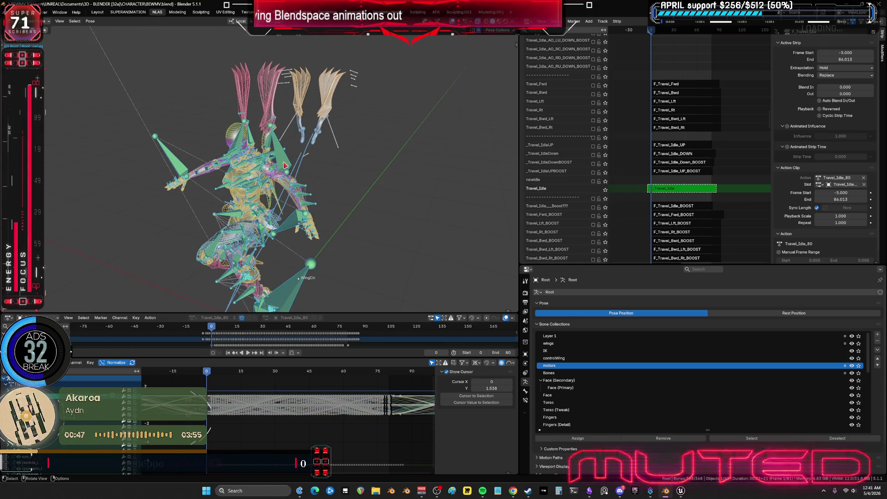
pyautogui.moveTo(647, 92)
pyautogui.mouseDown(button='middle')
pyautogui.moveTo(669, 143)
pyautogui.moveTo(660, 259)
pyautogui.mouseUp(button='middle')
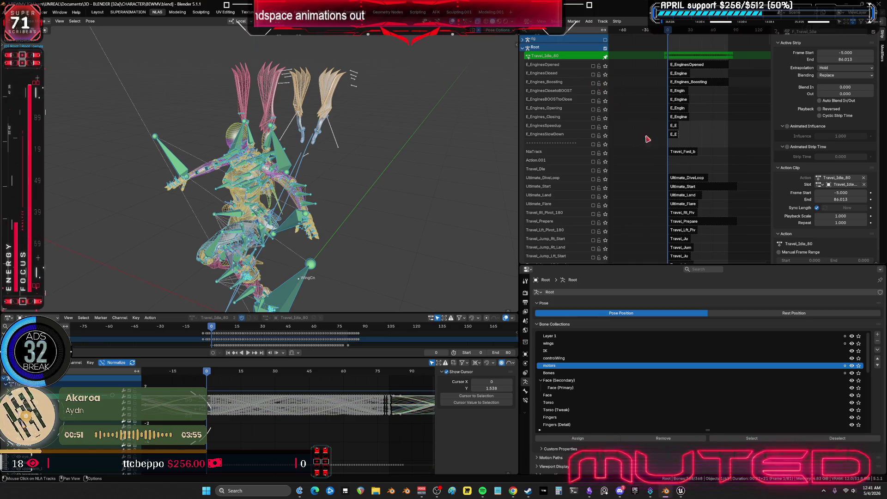
pyautogui.keyDown('shift'); pyautogui.scroll(-10, 647, 239); pyautogui.keyUp('shift')
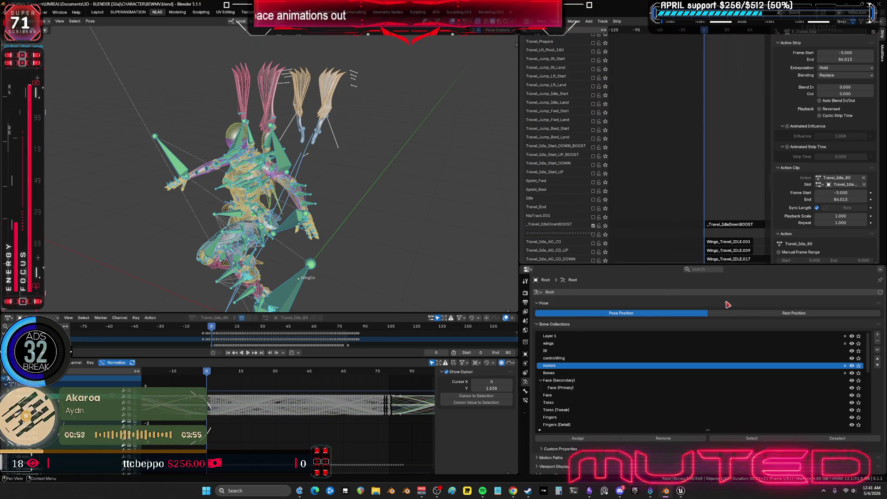
pyautogui.moveTo(620, 232)
pyautogui.mouseDown(button='middle')
pyautogui.moveTo(706, 88)
pyautogui.moveTo(656, 172)
pyautogui.mouseUp(button='middle')
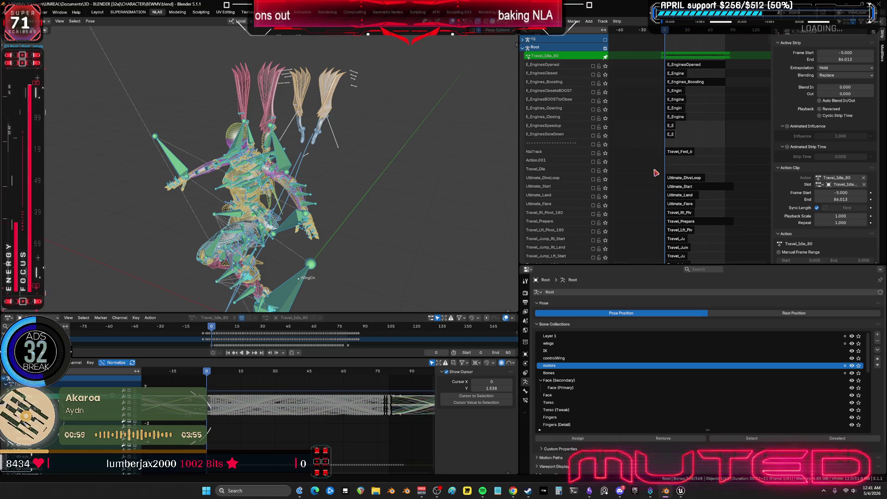
# Enable the E_EnginesOpened track and select a wing control bone.
pyautogui.click(593, 66)
pyautogui.moveTo(396, 154)
pyautogui.mouseDown(button='middle')
pyautogui.moveTo(338, 160)
pyautogui.moveTo(342, 154)
pyautogui.mouseUp(button='middle')
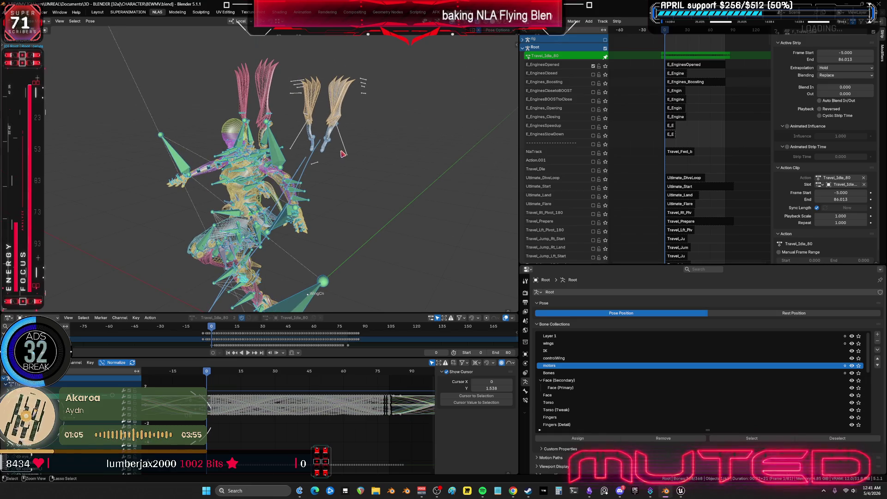
pyautogui.click(344, 148)
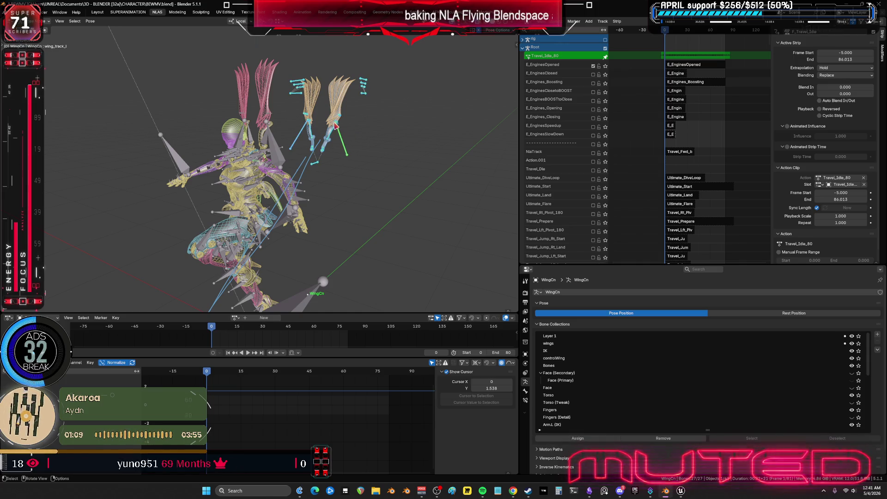
# Clear all transforms on the wing bones, leave pose mode, and widen the NLA frame range.
pyautogui.click(90, 21)
pyautogui.moveTo(106, 36)
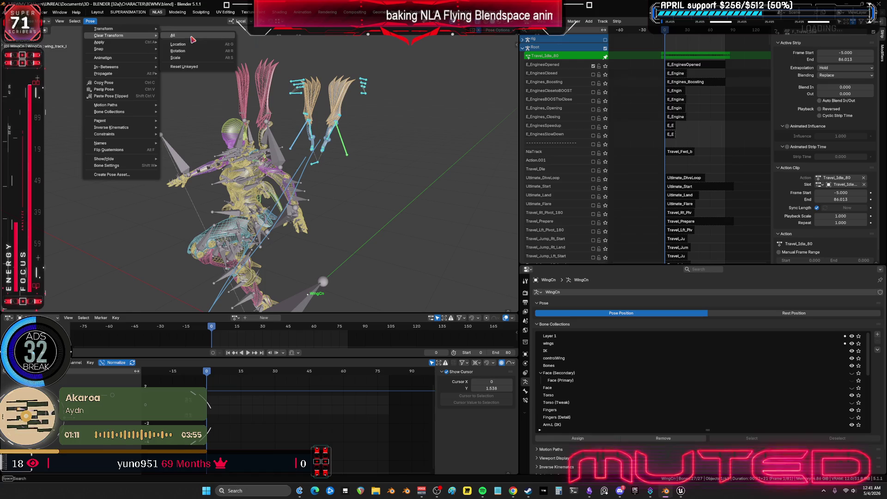
pyautogui.press('Return')
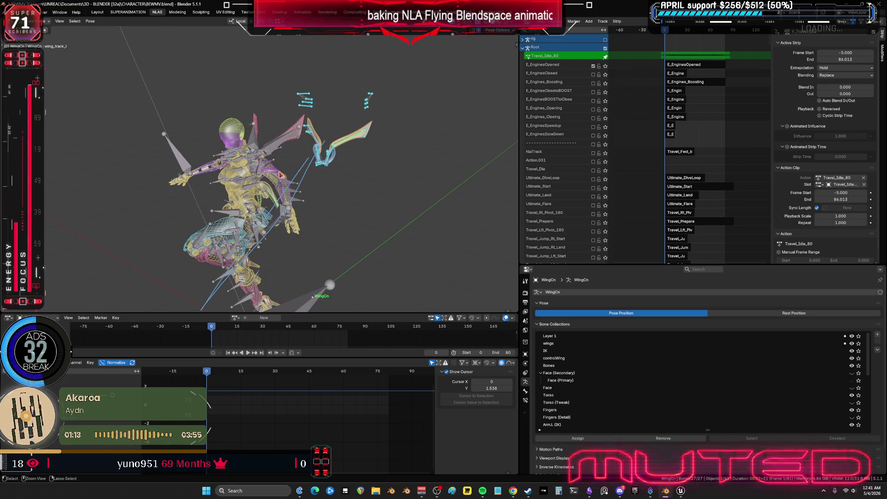
pyautogui.hotkey('ctrl', 'Tab')
pyautogui.hotkey('ctrl', 'Tab')
pyautogui.hotkey('ctrl', 'Tab')
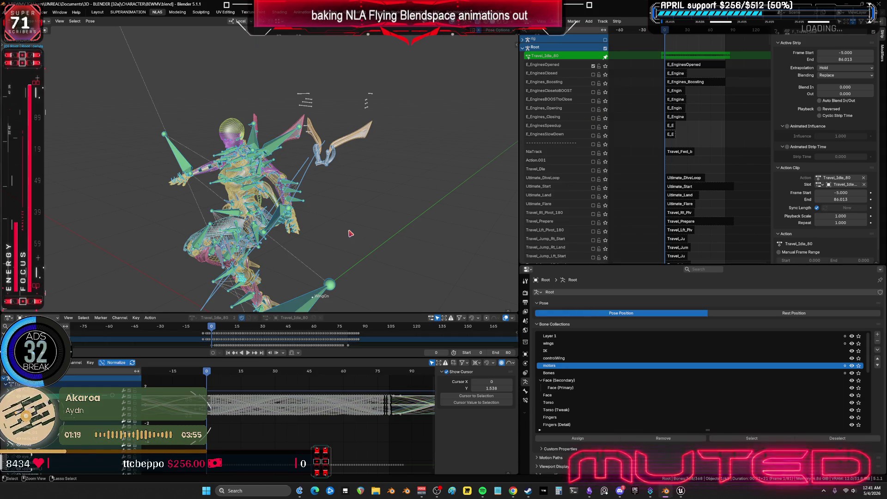
pyautogui.hotkey('ctrl', 'Tab')
pyautogui.moveTo(690, 160)
pyautogui.keyDown('ctrl'); pyautogui.mouseDown(button='middle')
pyautogui.moveTo(666, 160)
pyautogui.moveTo(665, 92)
pyautogui.moveTo(664, 208)
pyautogui.moveTo(665, 30)
pyautogui.moveTo(675, 171)
pyautogui.mouseUp(button='middle'); pyautogui.keyUp('ctrl')
# Re-enter tweak mode on the Travel_Idle strip and switch the rig to pose mode.
pyautogui.click(677, 180)
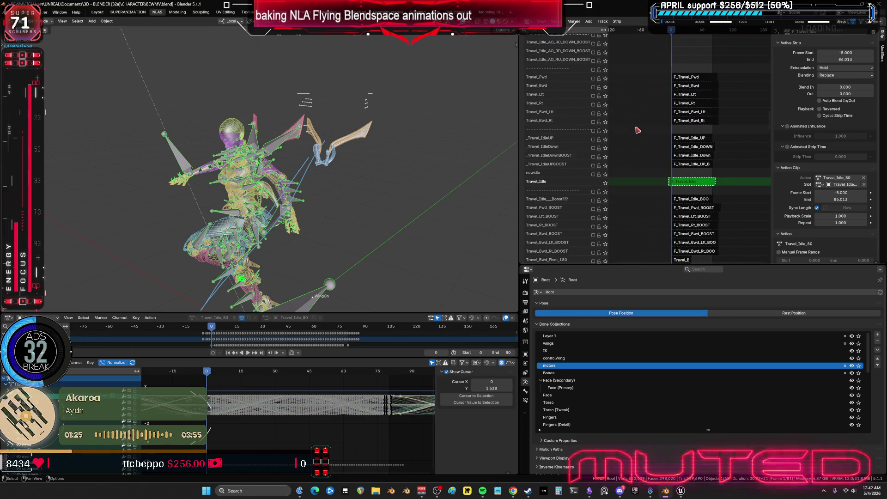
pyautogui.press('Tab')
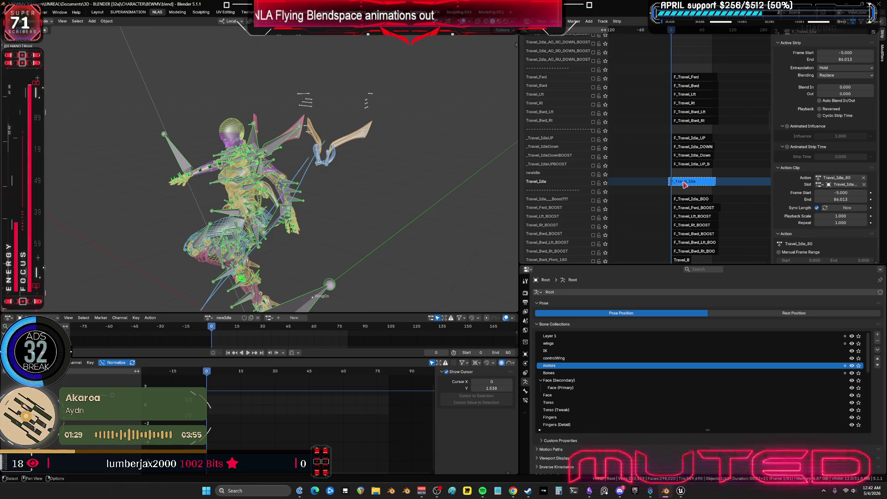
pyautogui.press('Tab')
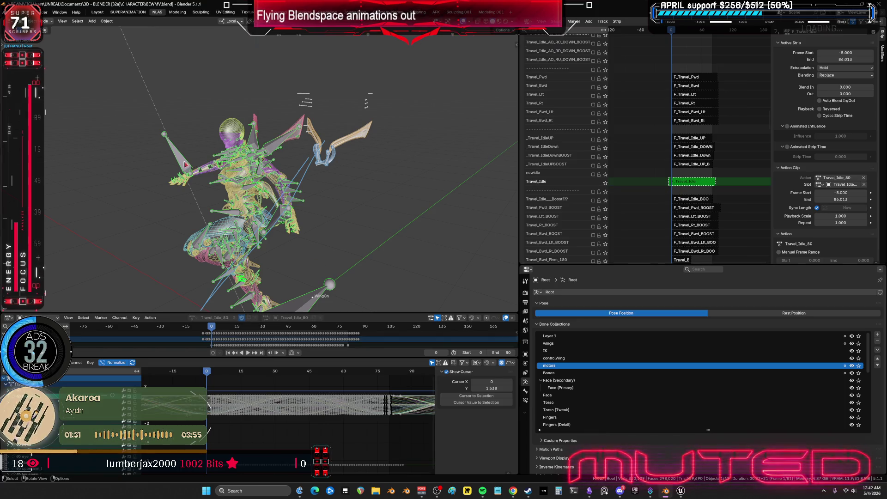
pyautogui.hotkey('ctrl', 'Tab')
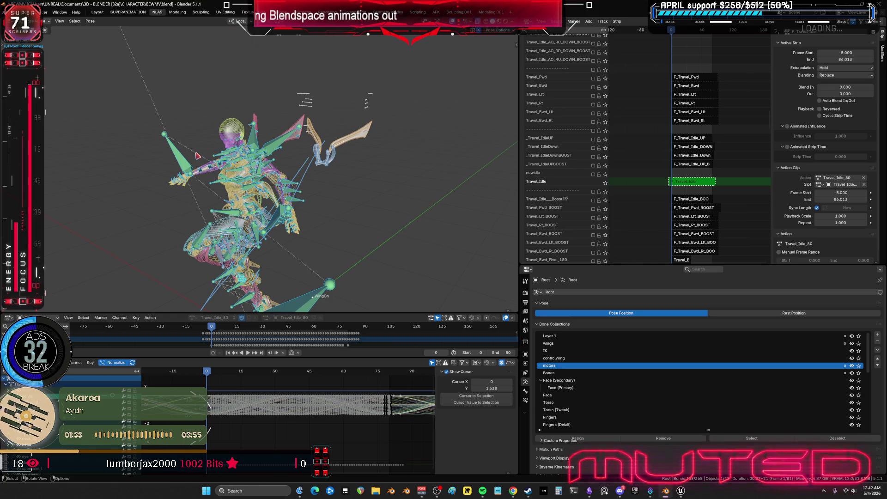
# Set up Bake Action for frames 0–80 with Overwrite Current Action unchecked.
pyautogui.click(90, 21)
pyautogui.moveTo(125, 60)
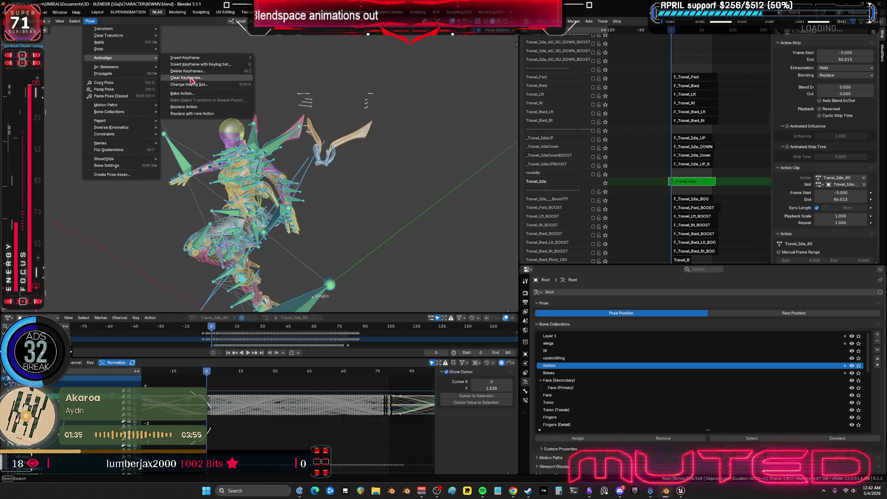
pyautogui.click(208, 95)
pyautogui.click(235, 156)
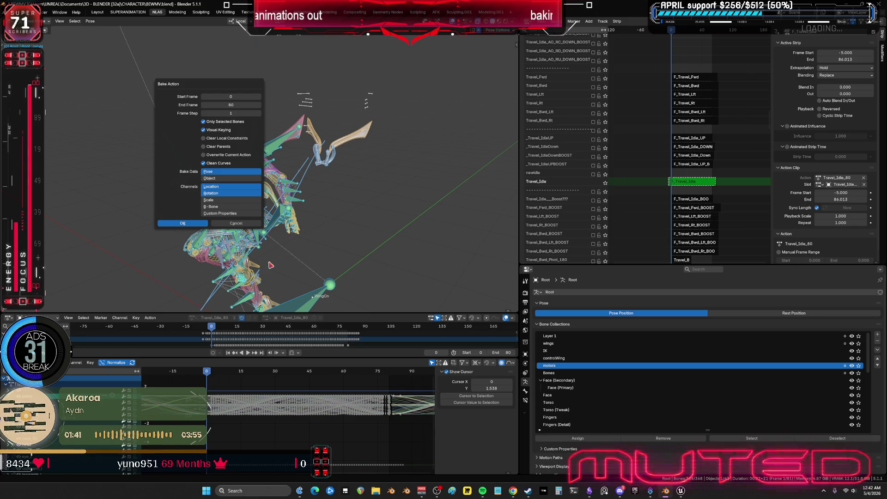
# Bake the action, rename it NewIDLE80, and enable Fake User.
pyautogui.press('Return')
pyautogui.doubleClick(227, 318)
pyautogui.write('NewIDLE')
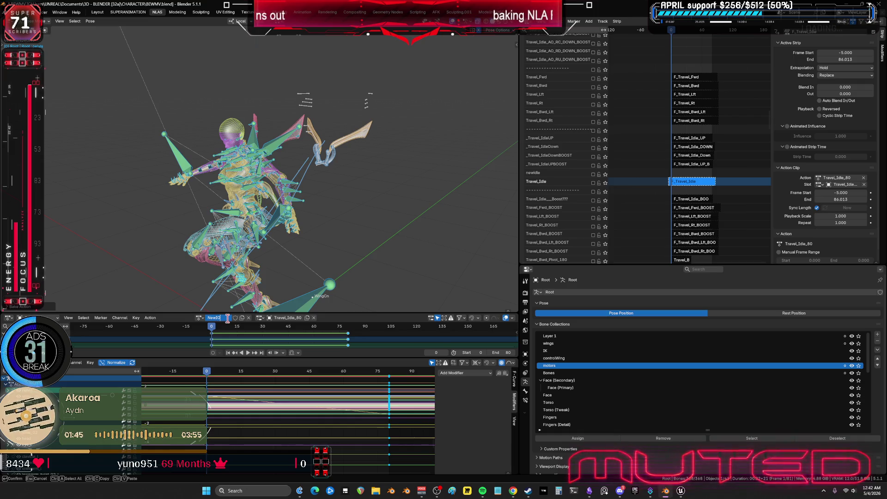
pyautogui.write('8')
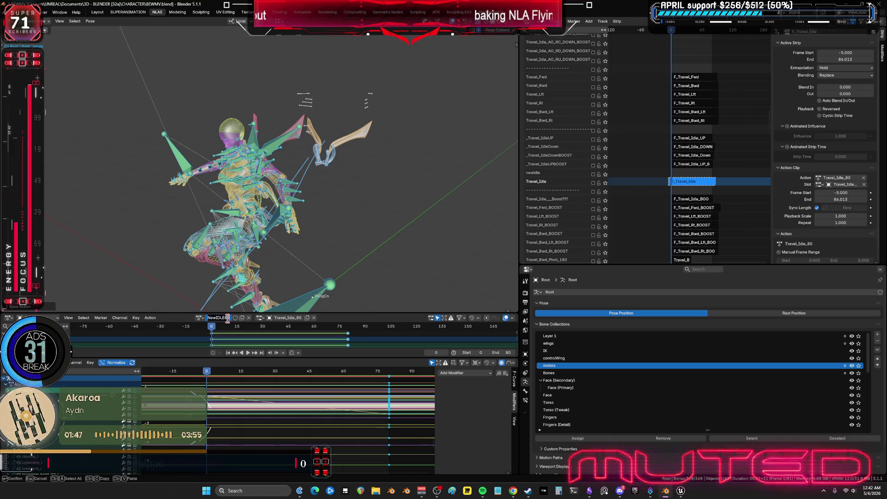
pyautogui.write('0')
pyautogui.press('Return')
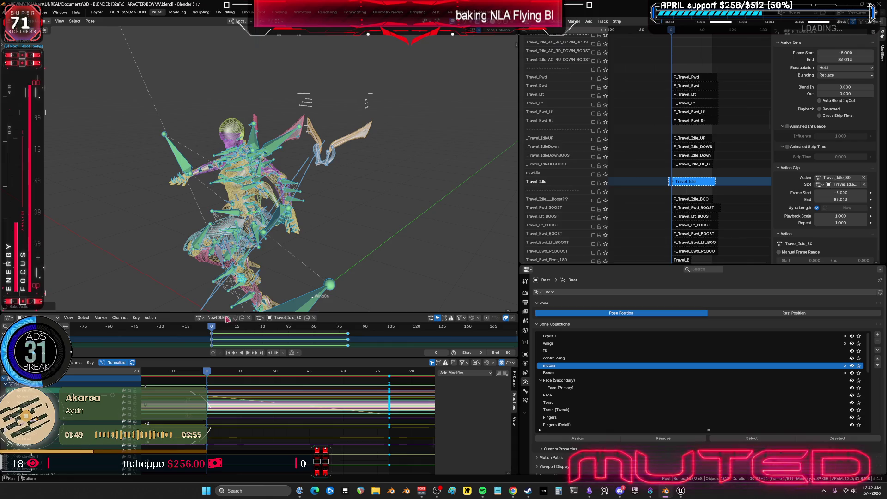
pyautogui.click(235, 318)
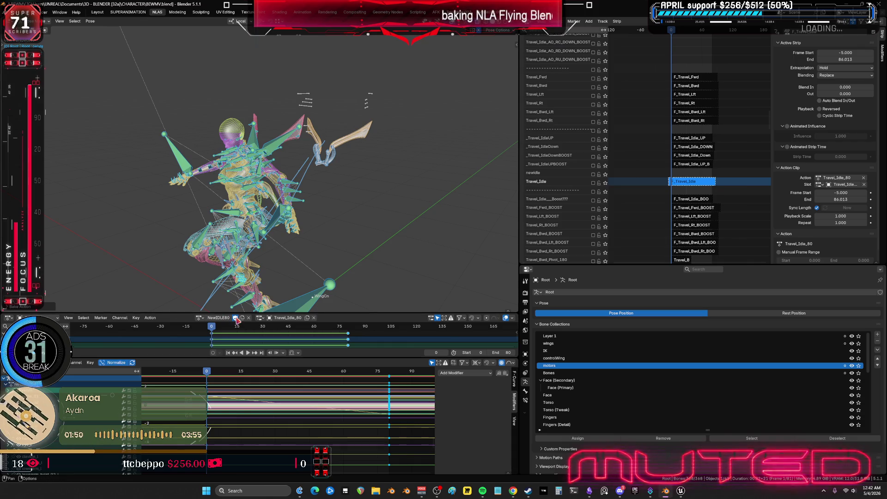
# Push the NewIDLE80 action down onto the NLA as a new strip.
pyautogui.click(152, 318)
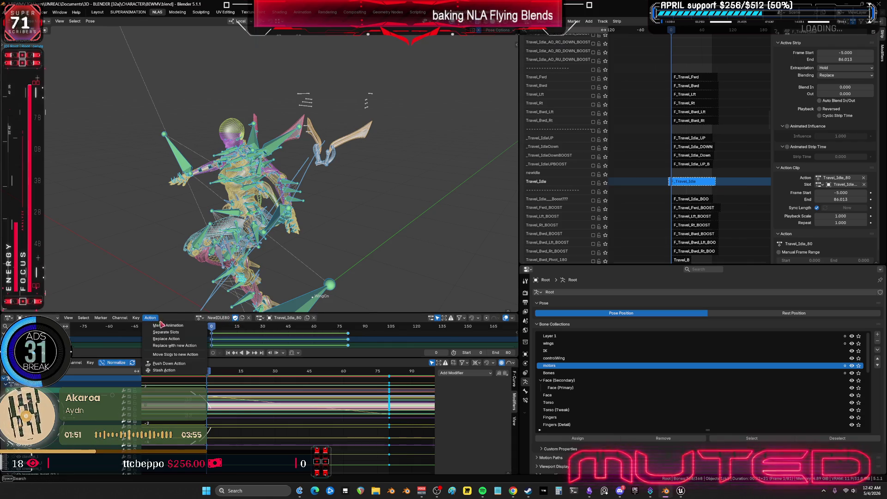
pyautogui.click(184, 364)
pyautogui.scroll(15, 672, 156)
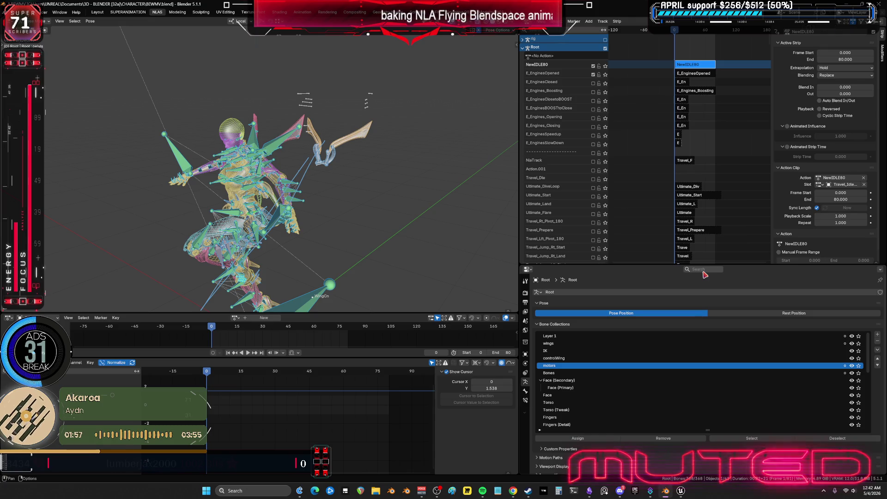
# Mute E_EnginesOpened and inspect the NewIDLE80 strip's curves in tweak mode.
pyautogui.click(594, 74)
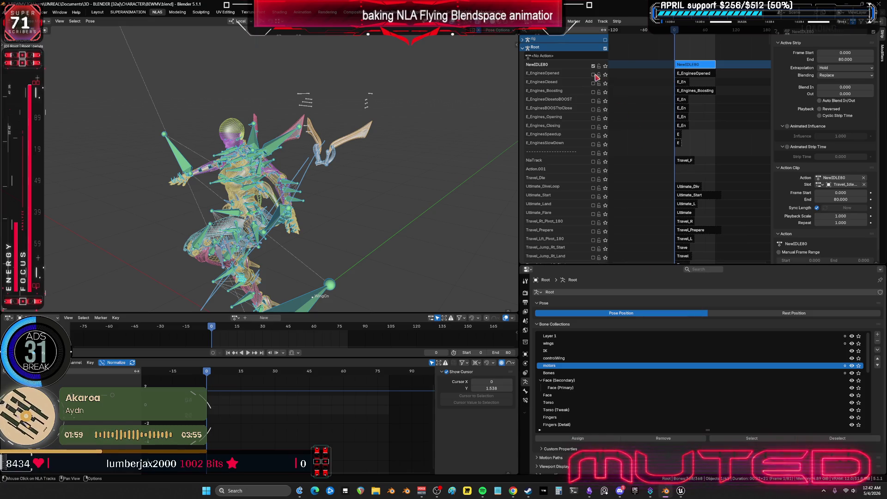
pyautogui.click(706, 67)
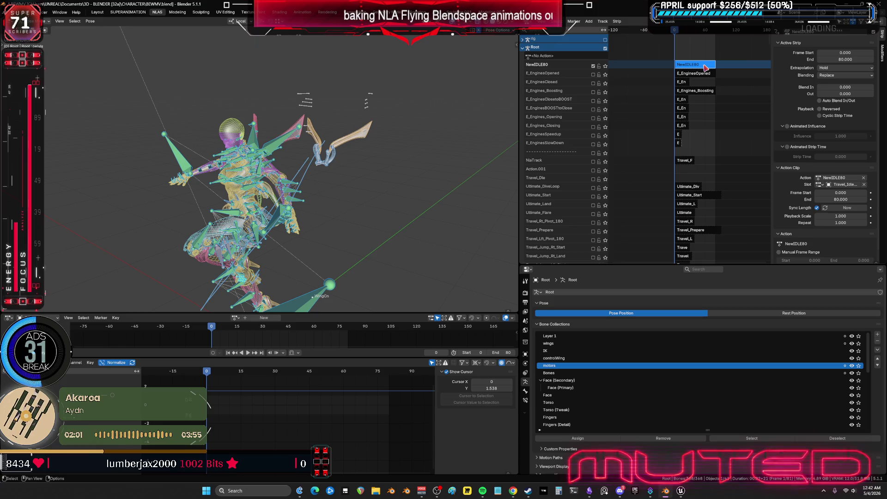
pyautogui.press('Tab')
pyautogui.hotkey('ctrl', 'space')
pyautogui.moveTo(399, 405)
pyautogui.keyDown('ctrl'); pyautogui.mouseDown(button='middle')
pyautogui.moveTo(685, 329)
pyautogui.moveTo(678, 323)
pyautogui.moveTo(686, 345)
pyautogui.moveTo(679, 362)
pyautogui.mouseUp(button='middle'); pyautogui.keyUp('ctrl')
pyautogui.hotkey('ctrl', 'space')
# Preview NewIDLE80 playback from frame 0, solo its track, and show the undo history.
pyautogui.press('space')
pyautogui.press('Escape')
pyautogui.click(606, 65)
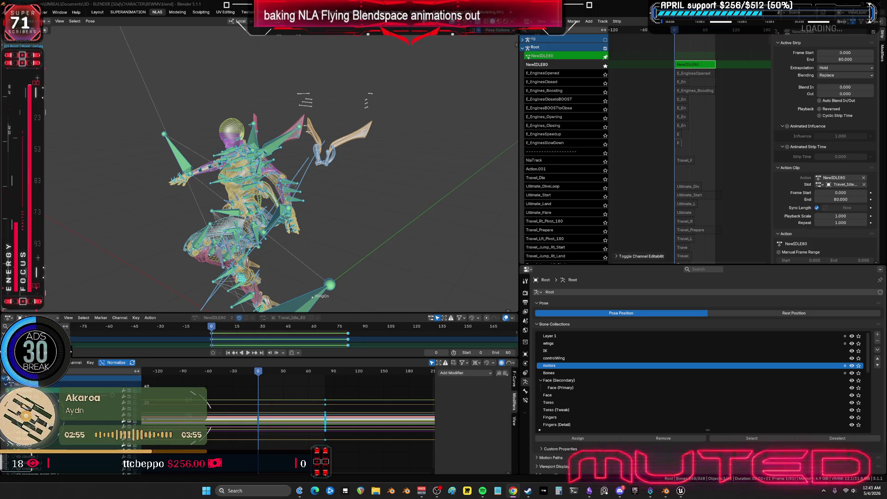
pyautogui.click(26, 12)
pyautogui.moveTo(42, 33)
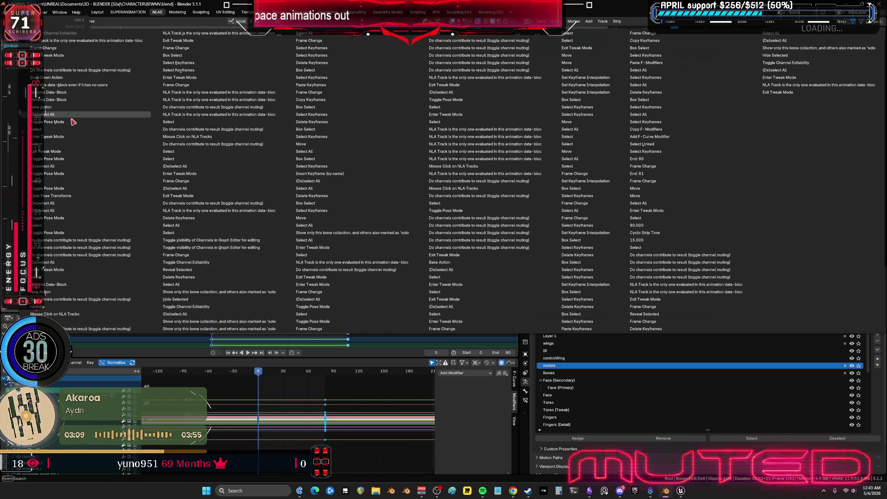
# Restore the earlier undo state with the Travel_Idle_80 action open for editing.
pyautogui.click(73, 122)
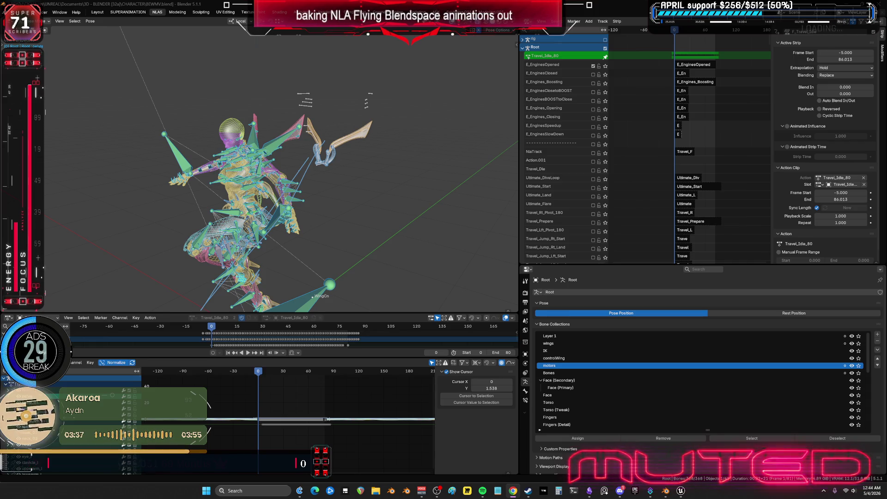
# After a quick switch to Spotify, orbit the rig to a frontal view and maximize the 3D view.
pyautogui.click(483, 490)
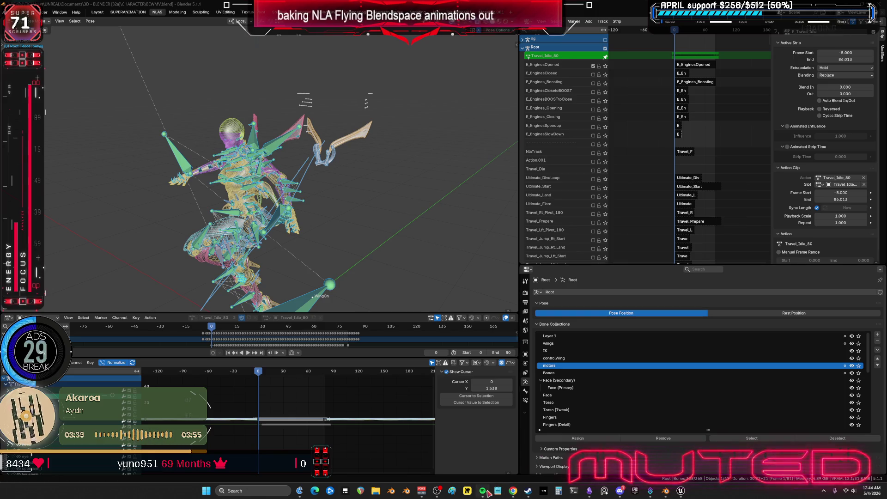
pyautogui.hotkey('alt', 'Tab')
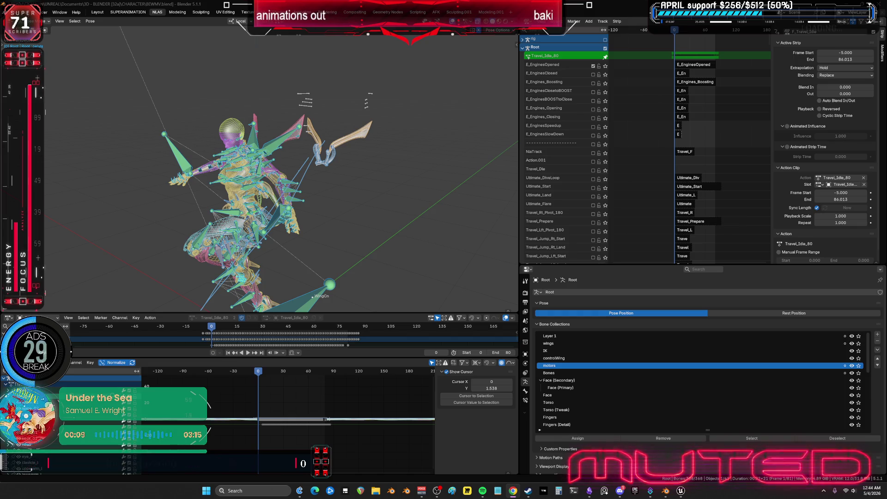
pyautogui.moveTo(382, 309)
pyautogui.mouseDown(button='middle')
pyautogui.moveTo(302, 202)
pyautogui.moveTo(341, 187)
pyautogui.mouseUp(button='middle')
pyautogui.moveTo(290, 195)
pyautogui.mouseDown(button='middle')
pyautogui.moveTo(314, 177)
pyautogui.moveTo(323, 208)
pyautogui.moveTo(380, 194)
pyautogui.moveTo(381, 226)
pyautogui.moveTo(198, 234)
pyautogui.moveTo(77, 204)
pyautogui.moveTo(92, 214)
pyautogui.moveTo(79, 224)
pyautogui.moveTo(68, 209)
pyautogui.moveTo(91, 209)
pyautogui.moveTo(53, 206)
pyautogui.moveTo(70, 230)
pyautogui.moveTo(46, 218)
pyautogui.moveTo(97, 217)
pyautogui.moveTo(397, 136)
pyautogui.moveTo(420, 198)
pyautogui.moveTo(317, 286)
pyautogui.moveTo(356, 340)
pyautogui.moveTo(262, 290)
pyautogui.moveTo(432, 346)
pyautogui.moveTo(450, 331)
pyautogui.mouseUp(button='middle')
pyautogui.hotkey('ctrl', 'space')
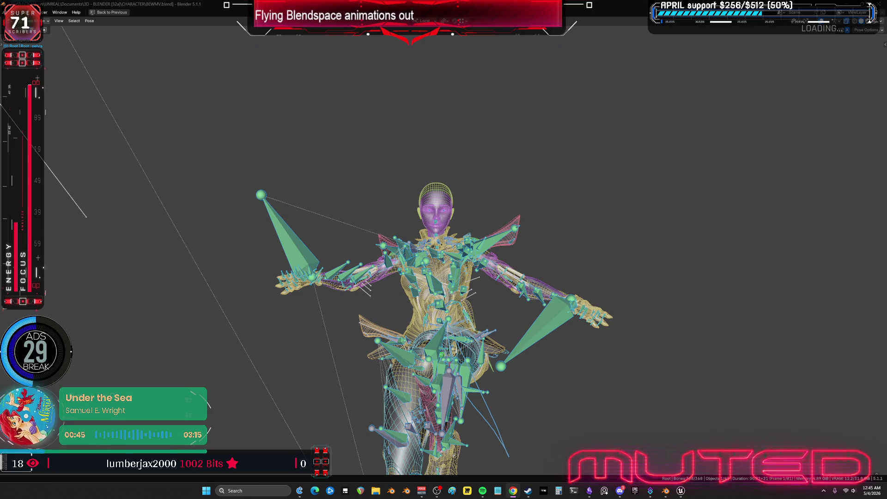
# Orbit the maximized viewport to view the rig from another angle, then switch to Spotify.
pyautogui.moveTo(516, 307)
pyautogui.mouseDown(button='middle')
pyautogui.moveTo(573, 262)
pyautogui.moveTo(498, 268)
pyautogui.moveTo(563, 224)
pyautogui.moveTo(526, 264)
pyautogui.moveTo(494, 235)
pyautogui.moveTo(460, 260)
pyautogui.moveTo(536, 262)
pyautogui.moveTo(461, 235)
pyautogui.moveTo(386, 279)
pyautogui.moveTo(276, 278)
pyautogui.moveTo(244, 297)
pyautogui.moveTo(207, 287)
pyautogui.moveTo(139, 296)
pyautogui.moveTo(827, 289)
pyautogui.moveTo(782, 281)
pyautogui.moveTo(813, 261)
pyautogui.moveTo(770, 271)
pyautogui.moveTo(798, 269)
pyautogui.moveTo(775, 279)
pyautogui.moveTo(808, 257)
pyautogui.moveTo(764, 264)
pyautogui.moveTo(798, 262)
pyautogui.moveTo(788, 269)
pyautogui.moveTo(794, 283)
pyautogui.moveTo(783, 273)
pyautogui.mouseUp(button='middle')
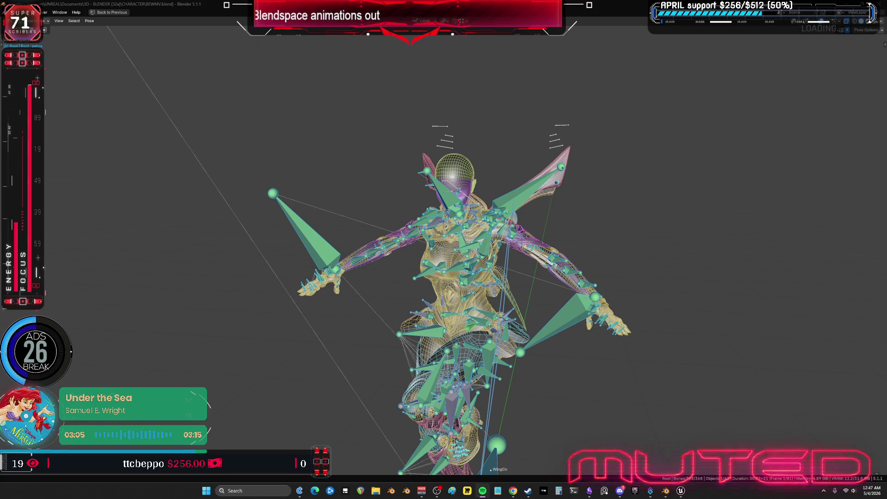
pyautogui.hotkey('alt', 'Tab')
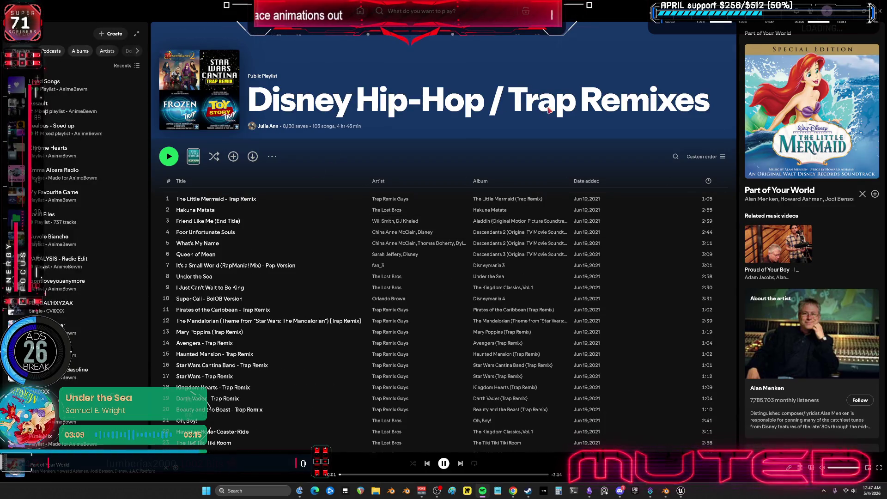
# Play tracks from the Disney Hip-Hop / Trap Remixes playlist, ending on Under the Sea by The Lost Bros.
pyautogui.click(168, 210)
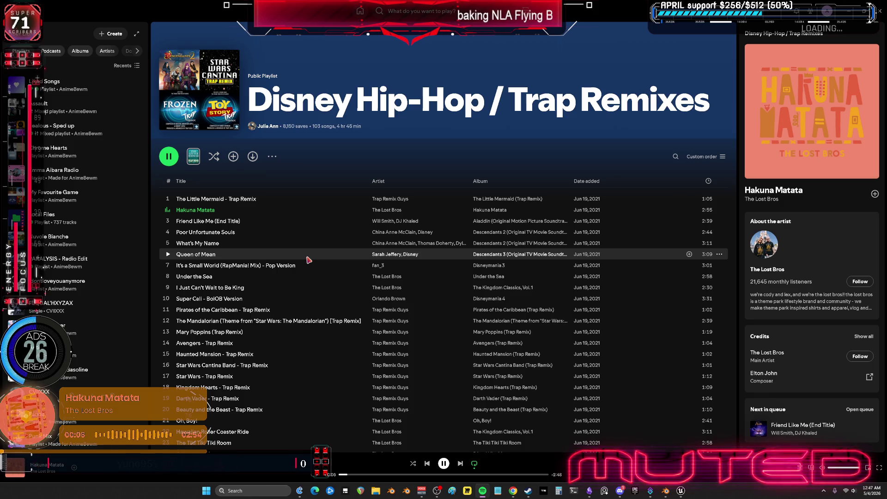
pyautogui.click(172, 311)
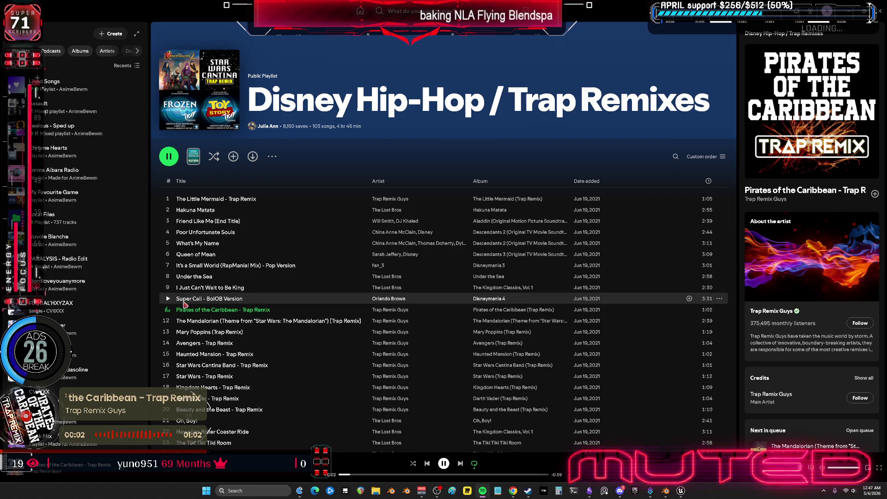
pyautogui.scroll(-2, 188, 305)
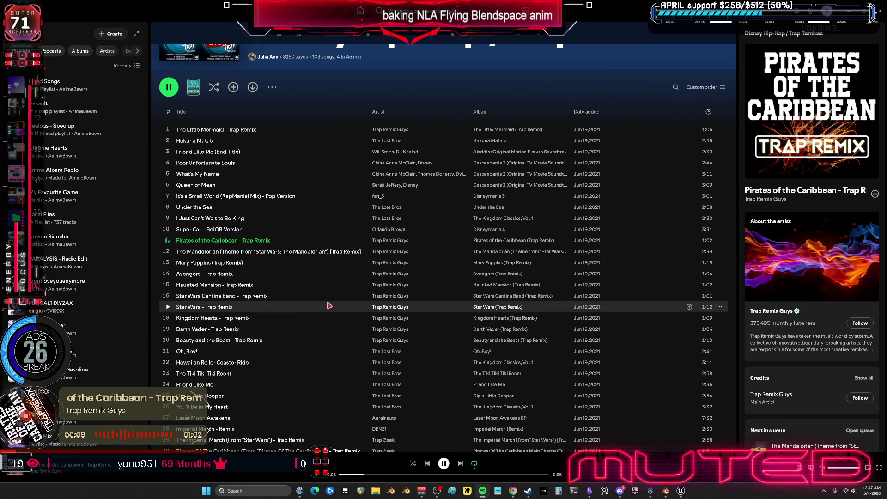
pyautogui.scroll(-3, 235, 335)
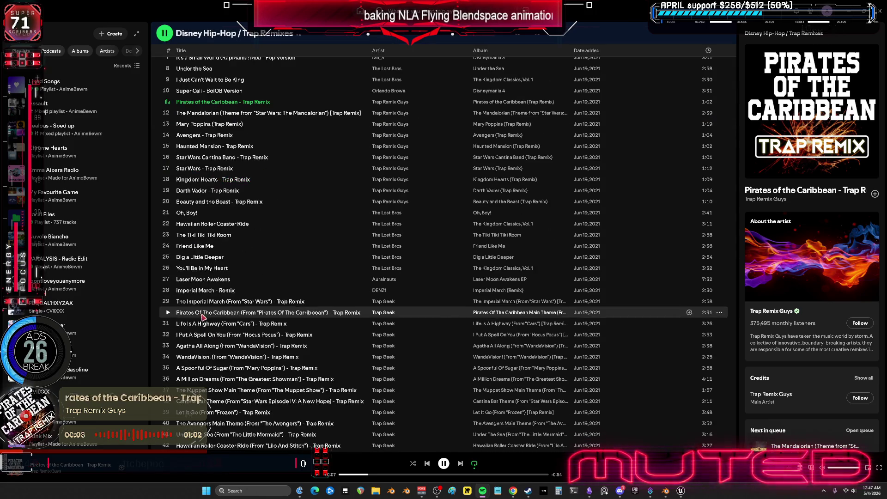
pyautogui.scroll(3, 198, 222)
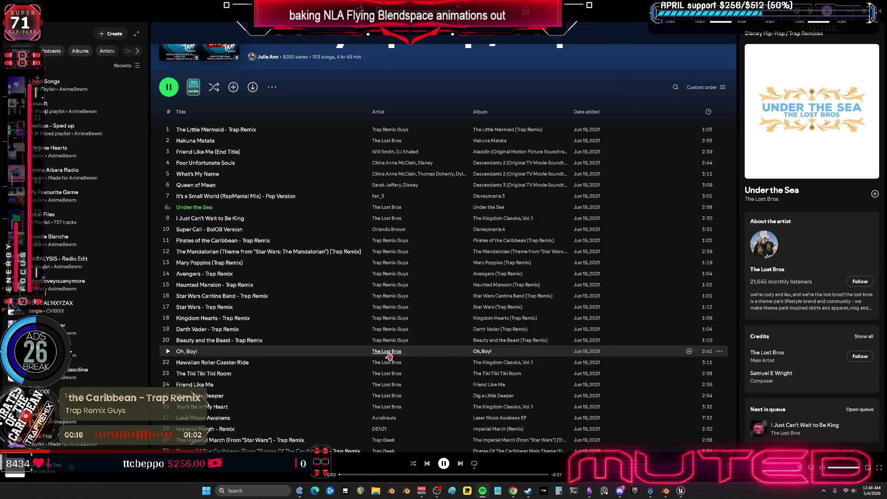
pyautogui.click(372, 476)
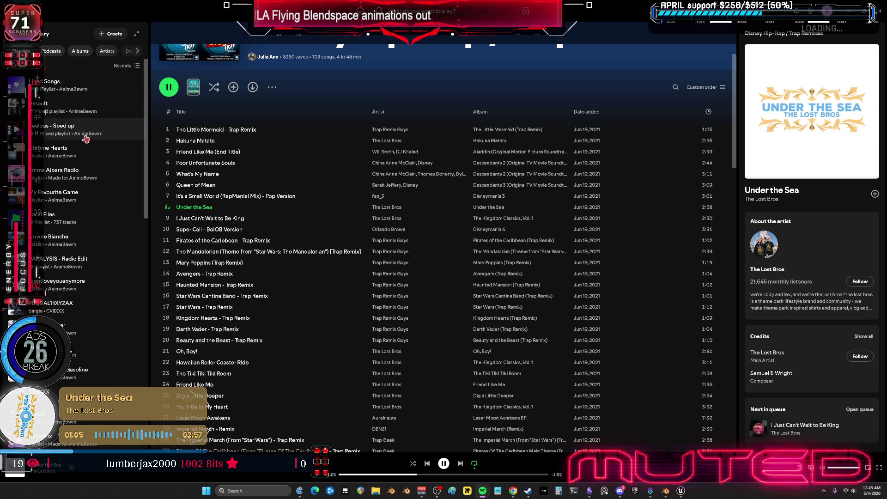
# Start song radio for Low Frequency - Radio Edit from the Chrome Hearts playlist, then return to Blender.
pyautogui.click(97, 156)
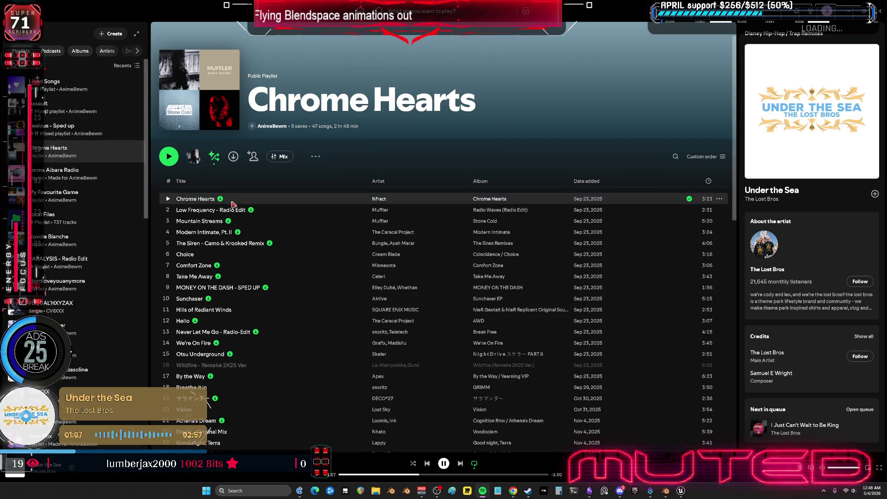
pyautogui.rightClick(278, 211)
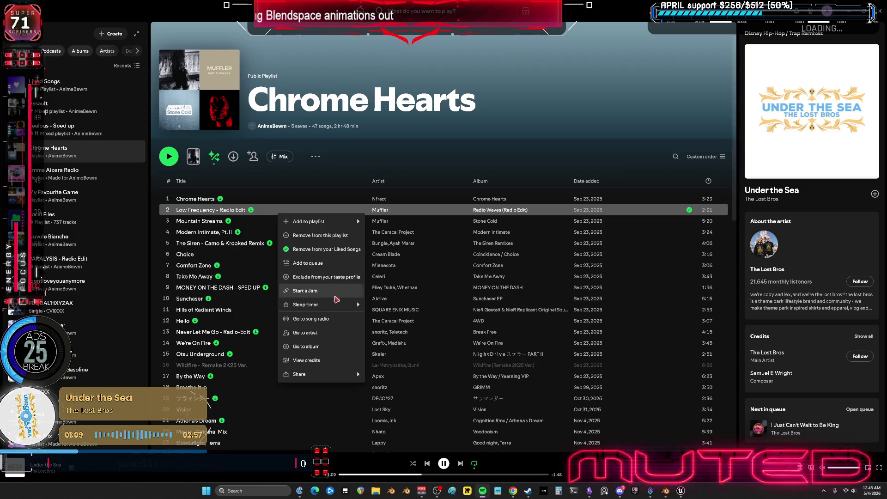
pyautogui.click(331, 319)
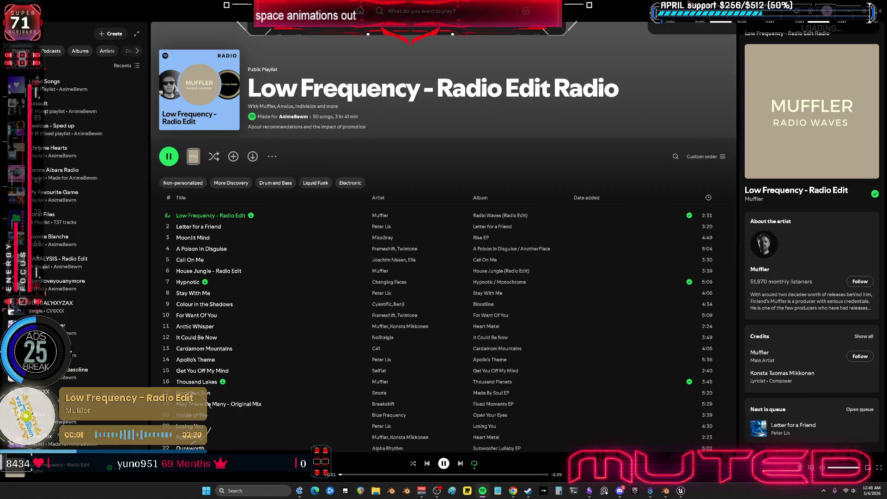
pyautogui.hotkey('alt', 'Tab')
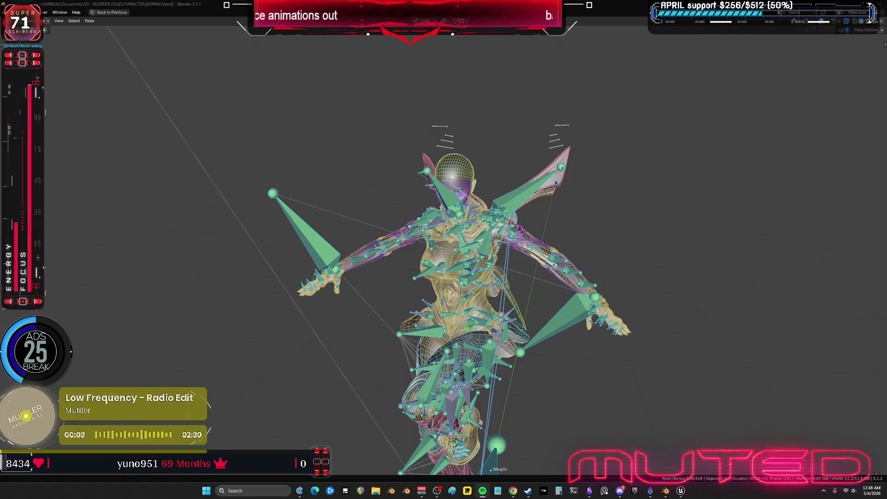
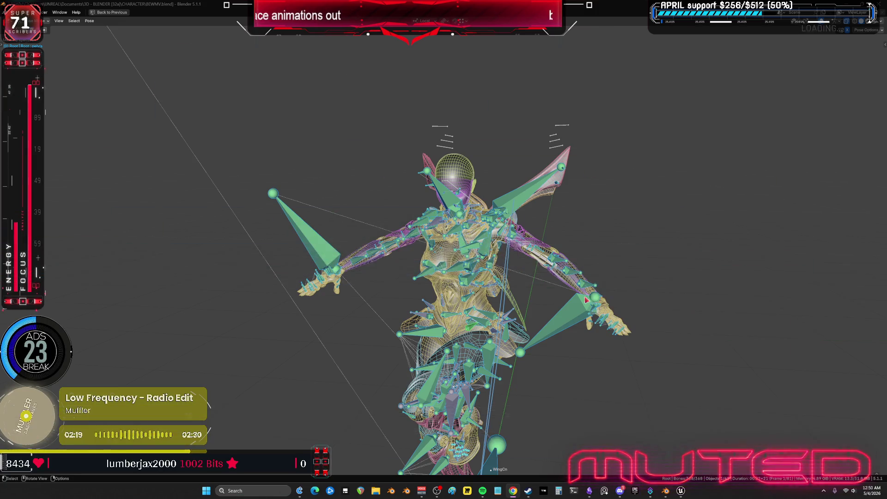
# Frame the Travel_Idle strip in the NLA view, solo its track and play it.
pyautogui.hotkey('ctrl', 'space')
pyautogui.moveTo(334, 232); pyautogui.dragTo(489, 143, button='middle')
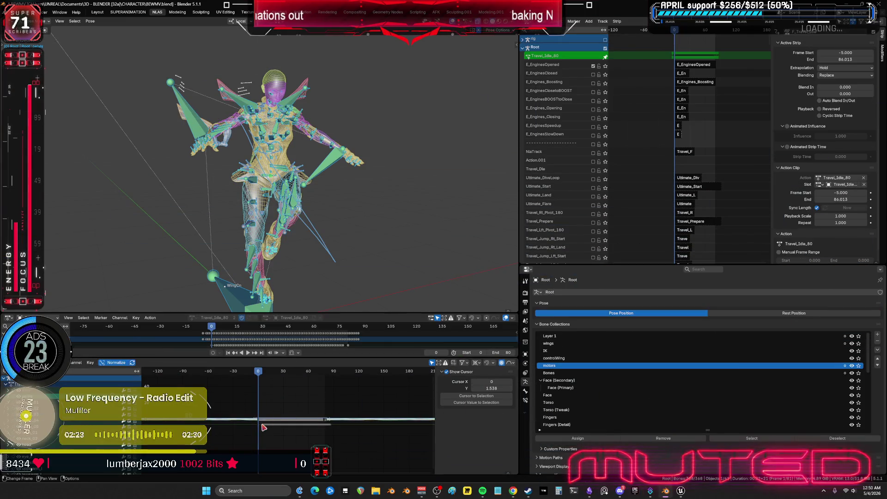
pyautogui.scroll(3, 290, 402)
pyautogui.moveTo(295, 194); pyautogui.dragTo(309, 179, button='middle')
pyautogui.click(309, 178)
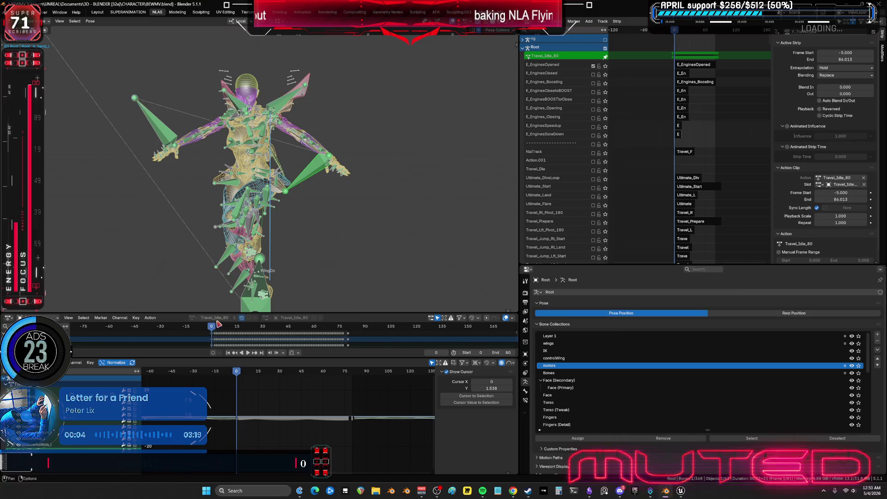
pyautogui.moveTo(220, 327)
pyautogui.mouseDown()
pyautogui.moveTo(320, 334)
pyautogui.moveTo(144, 337)
pyautogui.mouseUp()
pyautogui.moveTo(649, 238); pyautogui.dragTo(644, 209, button='middle')
pyautogui.scroll(10, 651, 157)
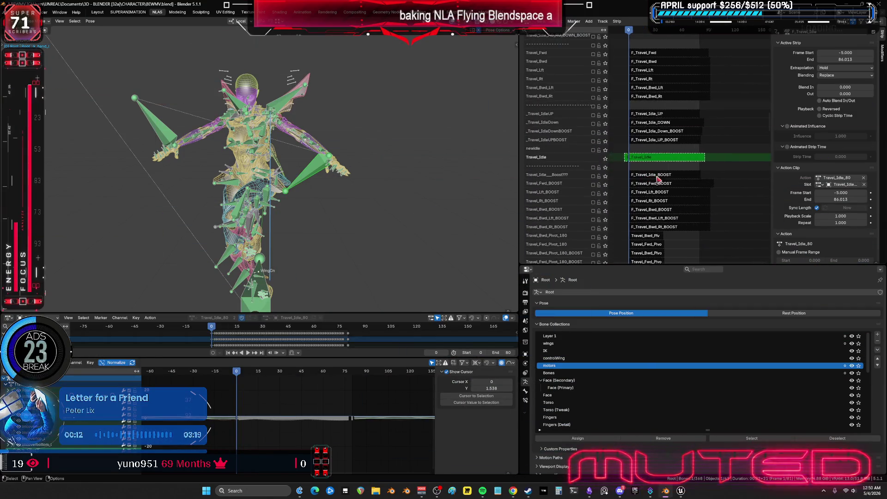
pyautogui.press('KP_Decimal')
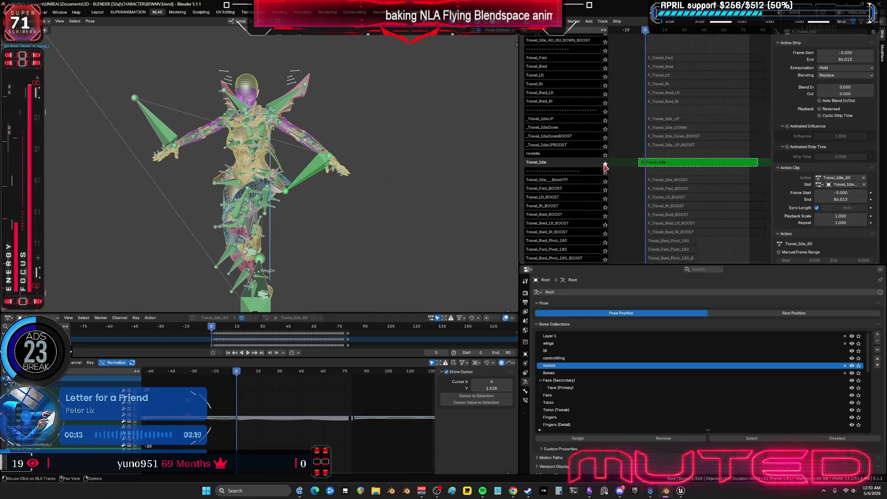
pyautogui.click(605, 164)
pyautogui.press('space')
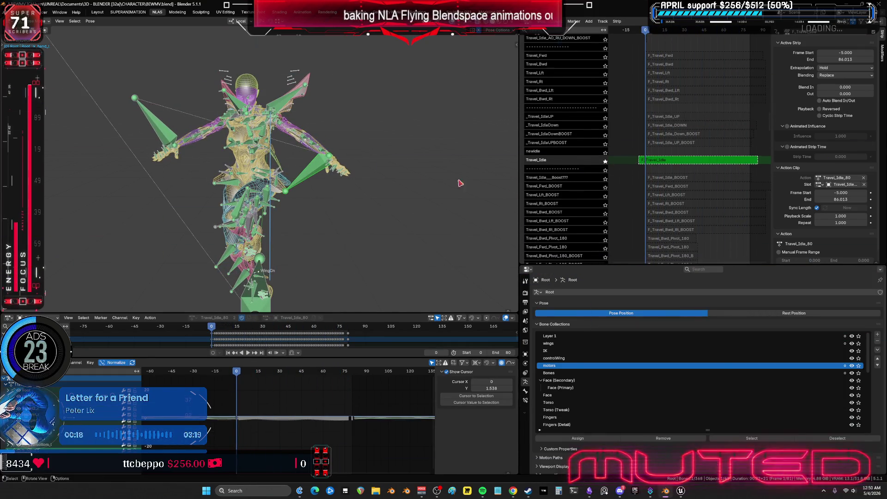
pyautogui.press('Escape')
# Select all bones, re-enter tweak mode on Travel_Idle, and open Bake Action from frame 0.
pyautogui.press('a')
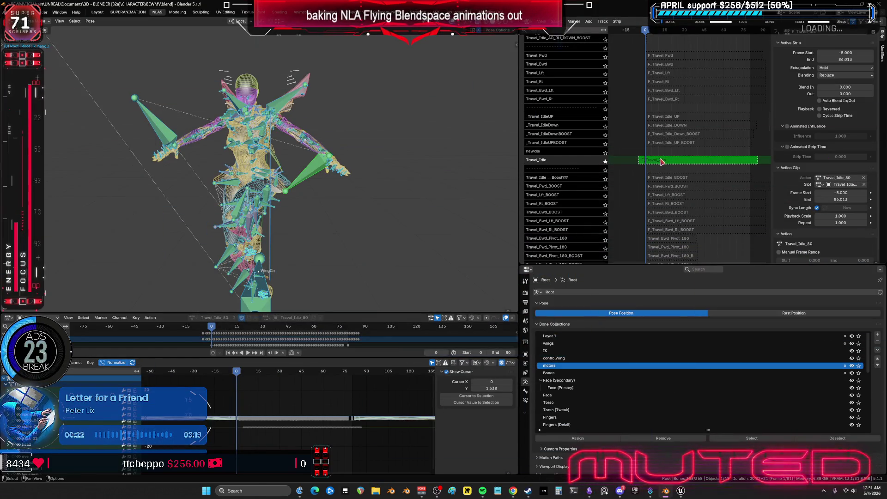
pyautogui.press('Tab')
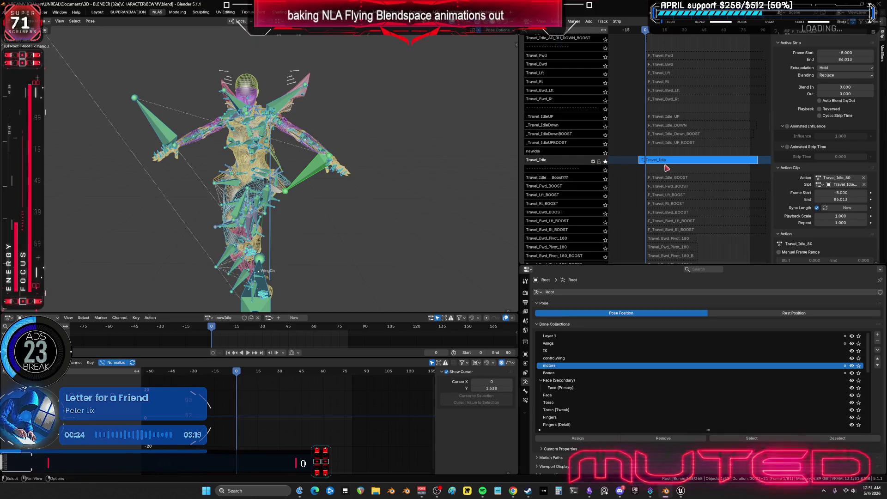
pyautogui.press('Tab')
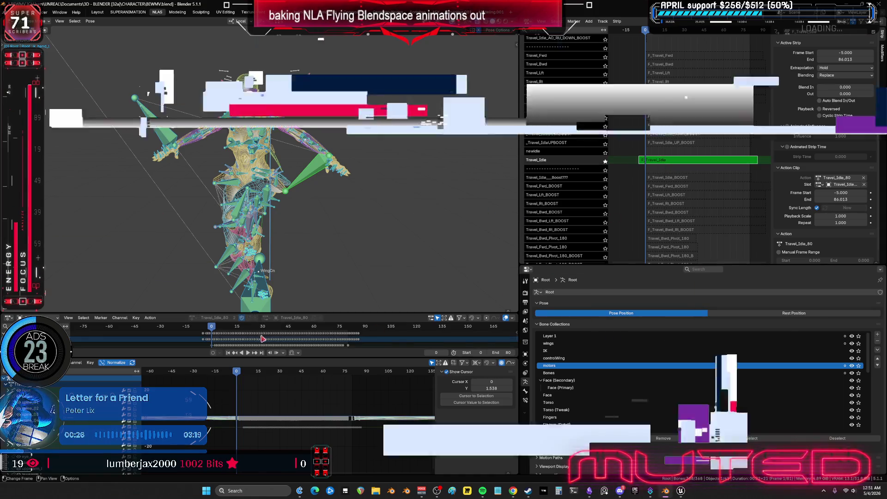
pyautogui.press('space')
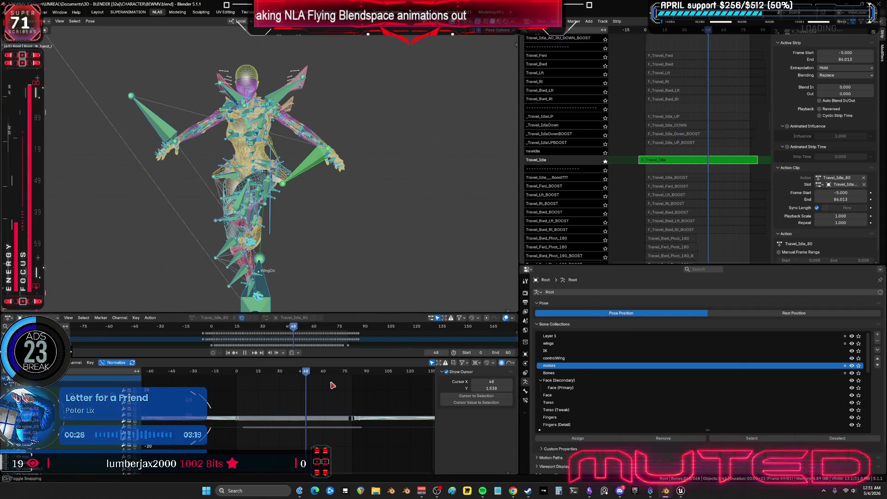
pyautogui.press('space')
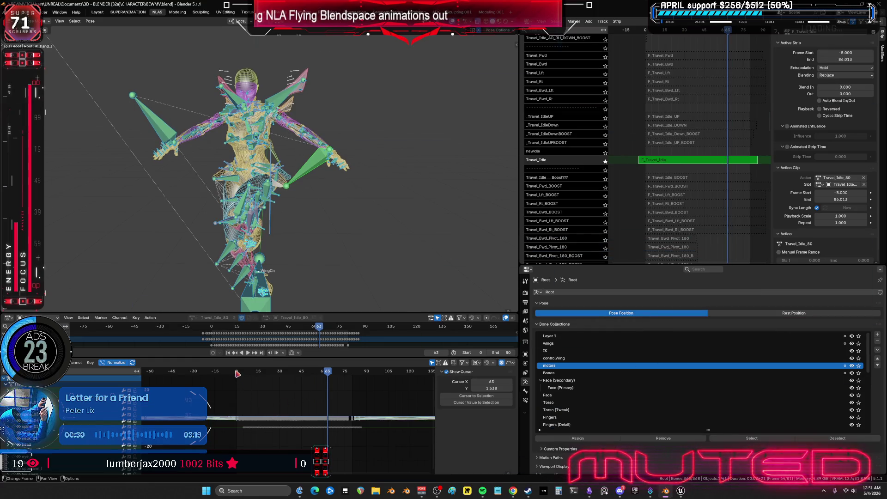
pyautogui.click(237, 373)
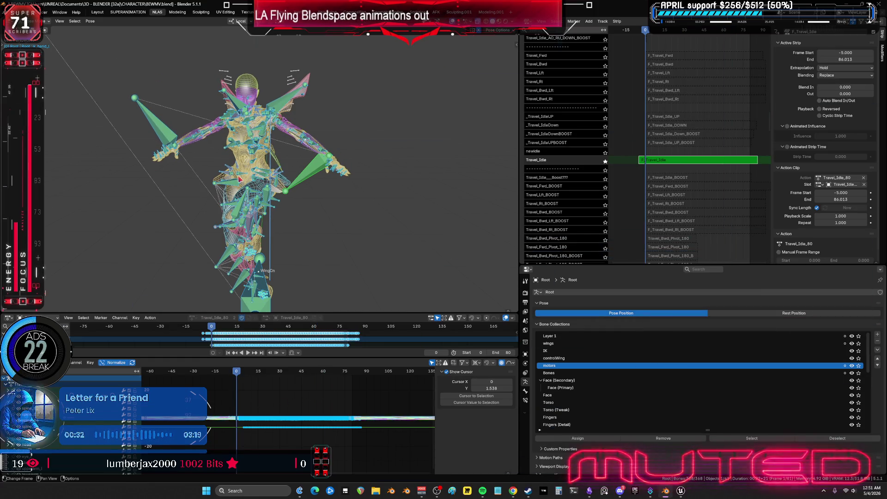
pyautogui.press('F3')
pyautogui.press('Return')
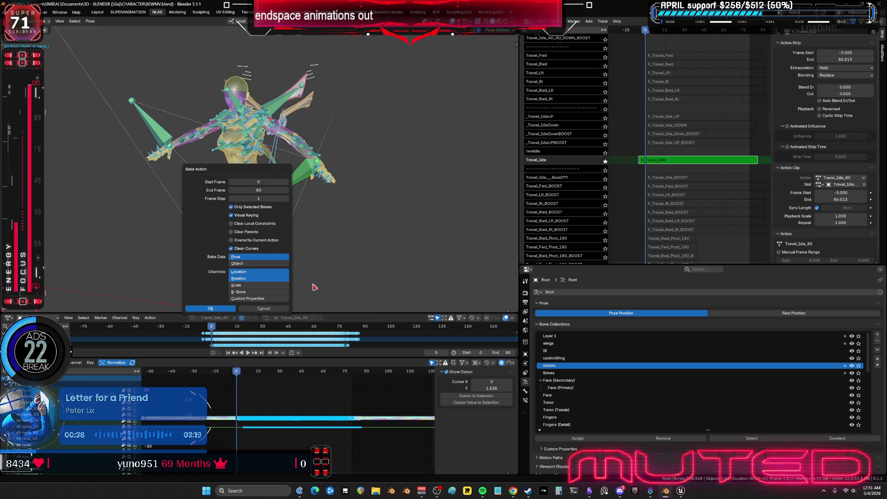
# Run the bake and rename the baked action NewIdle80.
pyautogui.press('Return')
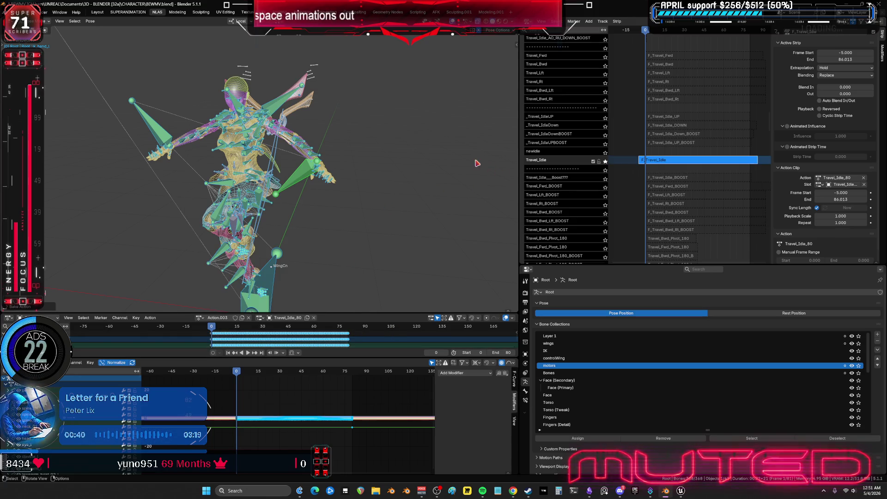
pyautogui.doubleClick(216, 317)
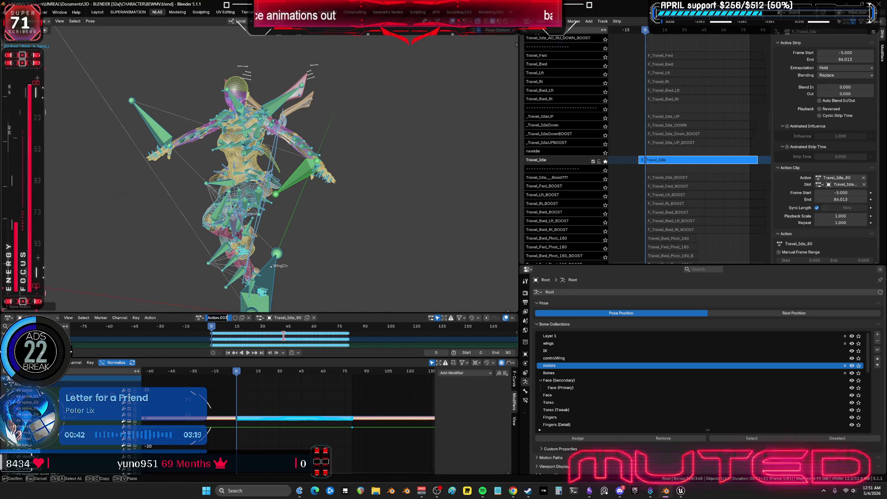
pyautogui.write('NEW')
pyautogui.press('BackSpace')
pyautogui.press('BackSpace')
pyautogui.press('BackSpace')
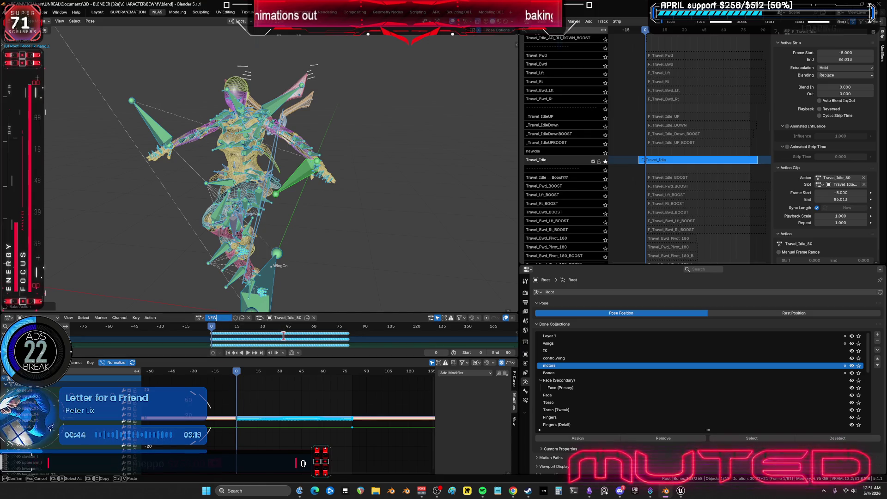
pyautogui.write('ewIdle80')
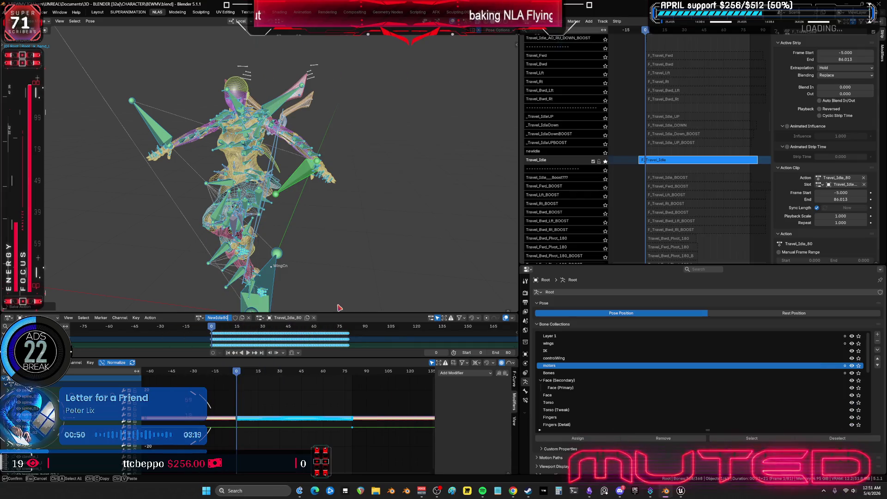
pyautogui.press('Return')
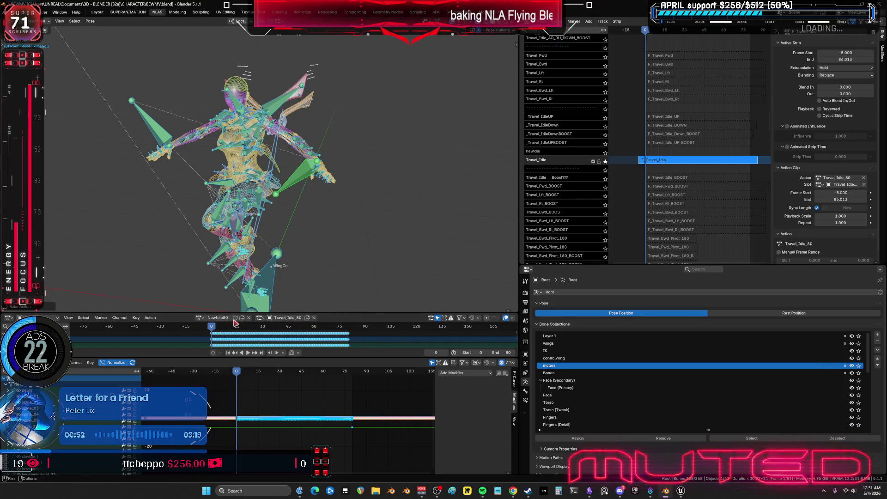
# Push NewIdle80 down onto its own NLA track, solo it, and maximize the view without overlays.
pyautogui.click(150, 317)
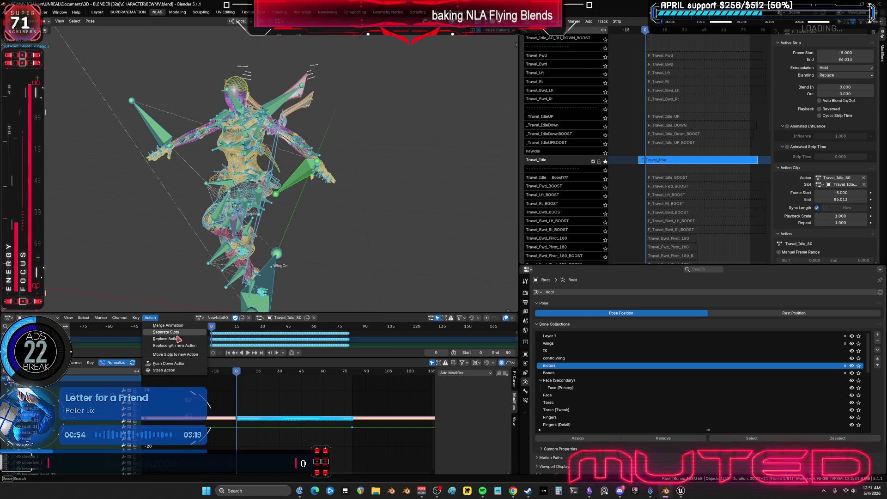
pyautogui.click(180, 364)
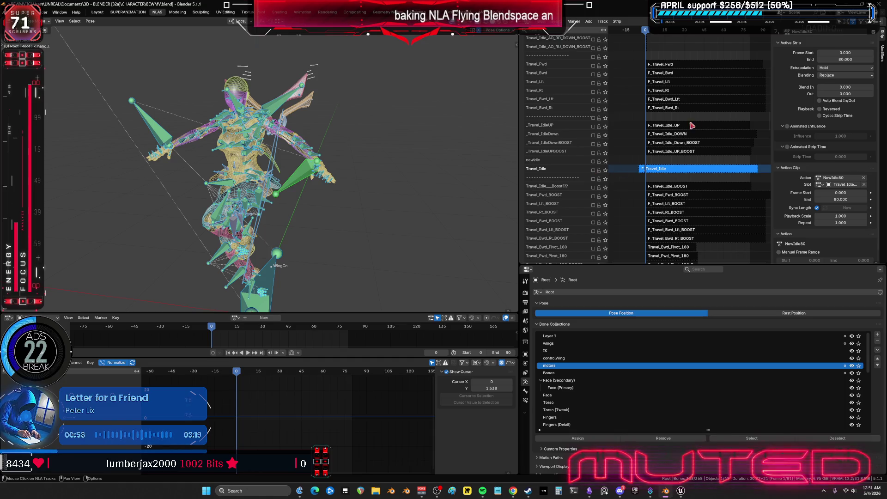
pyautogui.scroll(10, 693, 139)
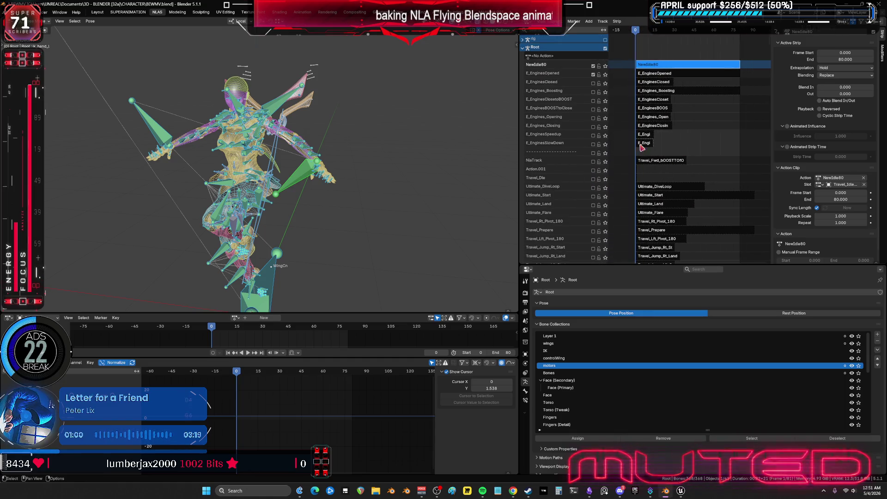
pyautogui.click(600, 75)
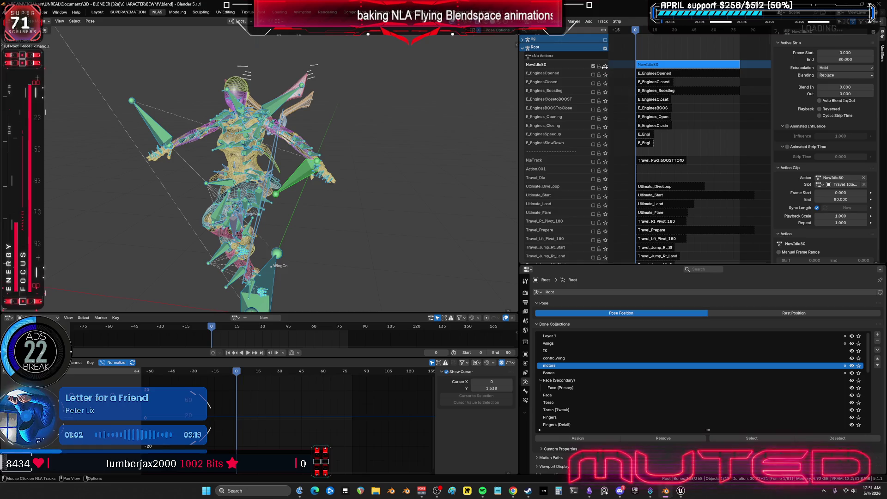
pyautogui.click(605, 66)
pyautogui.hotkey('ctrl', 'z')
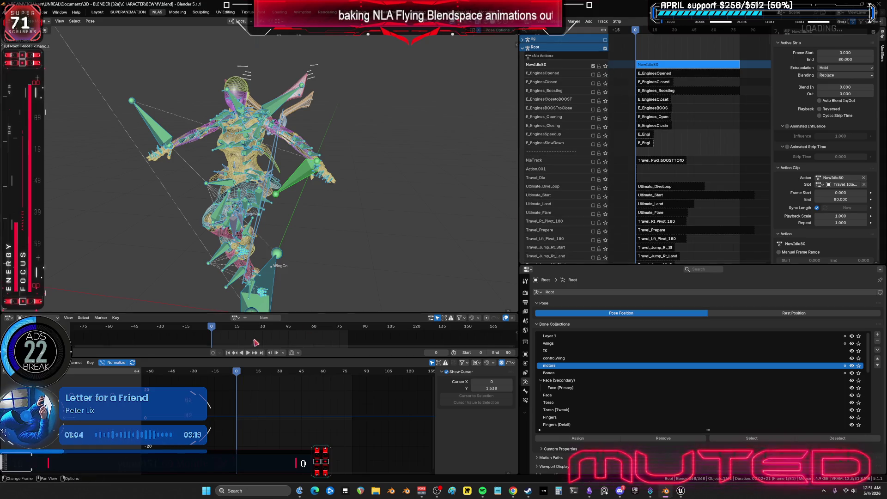
pyautogui.press('space')
pyautogui.hotkey('ctrl', 'space')
pyautogui.hotkey('shift', 'alt', 'z')
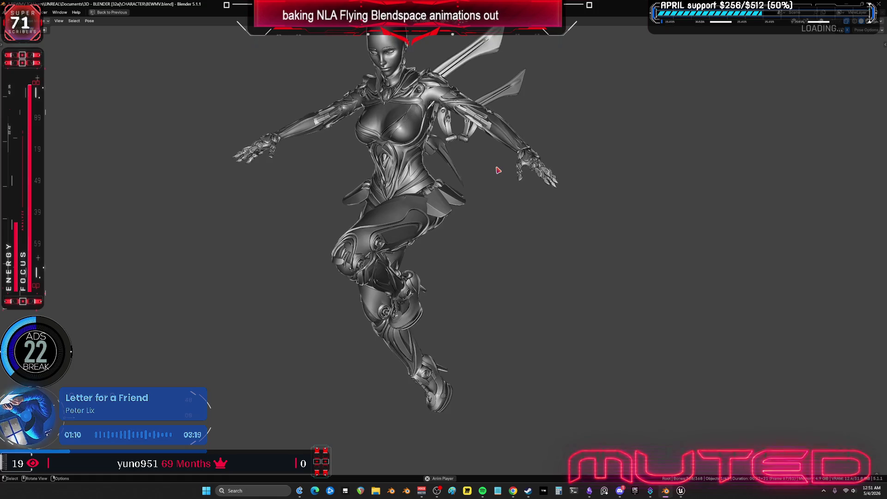
# Switch the viewport to Material Preview, frame the whole character, then restore the full editor layout.
pyautogui.scroll(4, 582, 161)
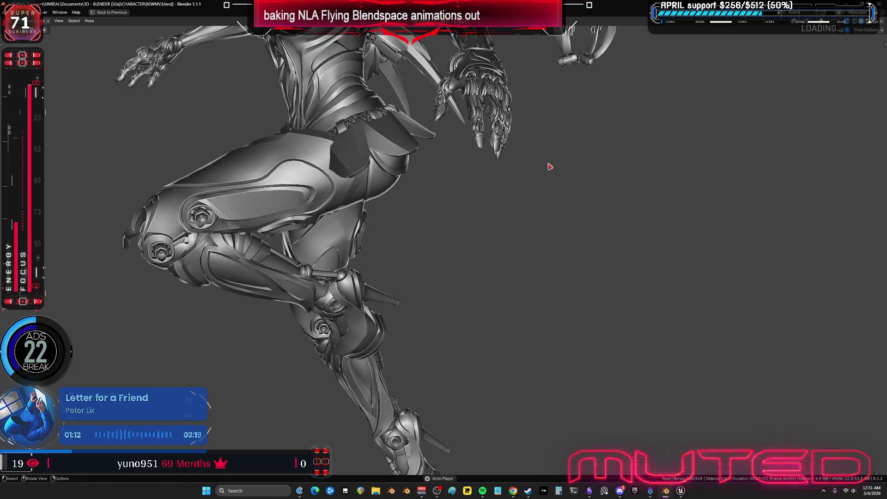
pyautogui.moveTo(603, 159)
pyautogui.keyDown('shift'); pyautogui.mouseDown(button='middle')
pyautogui.moveTo(556, 172)
pyautogui.moveTo(557, 234)
pyautogui.moveTo(457, 255)
pyautogui.mouseUp(button='middle'); pyautogui.keyUp('shift')
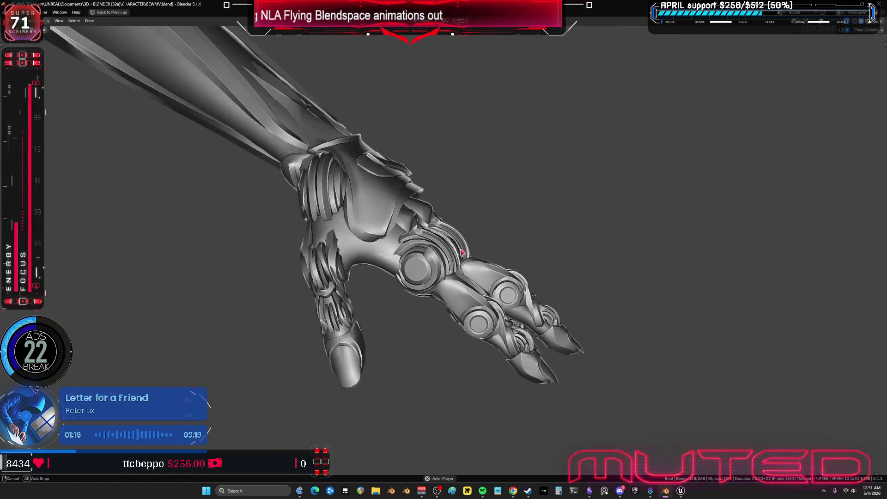
pyautogui.press('z')
pyautogui.click(458, 302)
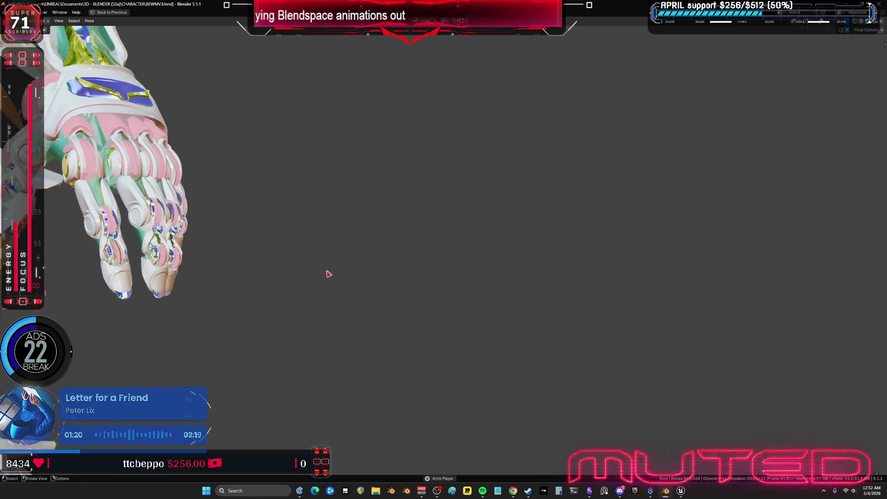
pyautogui.scroll(-3, 327, 273)
pyautogui.moveTo(323, 270)
pyautogui.keyDown('shift'); pyautogui.mouseDown(button='middle')
pyautogui.moveTo(454, 239)
pyautogui.moveTo(479, 199)
pyautogui.mouseUp(button='middle'); pyautogui.keyUp('shift')
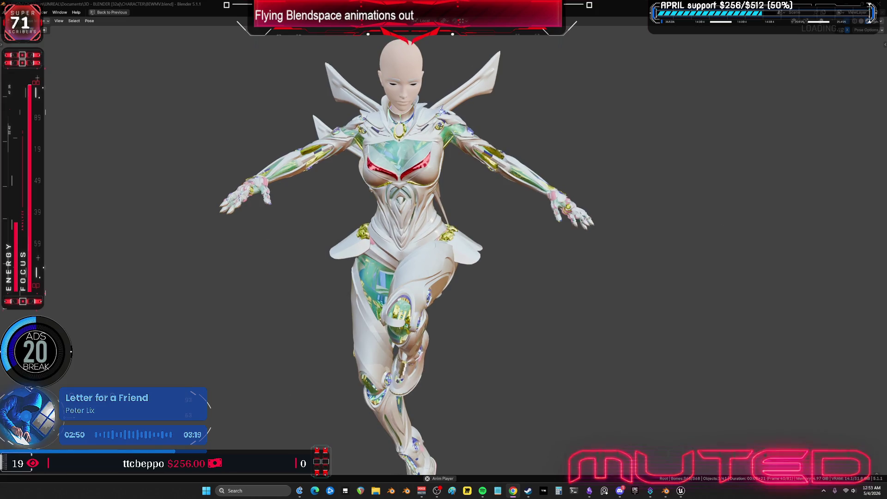
pyautogui.moveTo(455, 358); pyautogui.dragTo(448, 349, button='middle')
pyautogui.hotkey('ctrl', 'space')
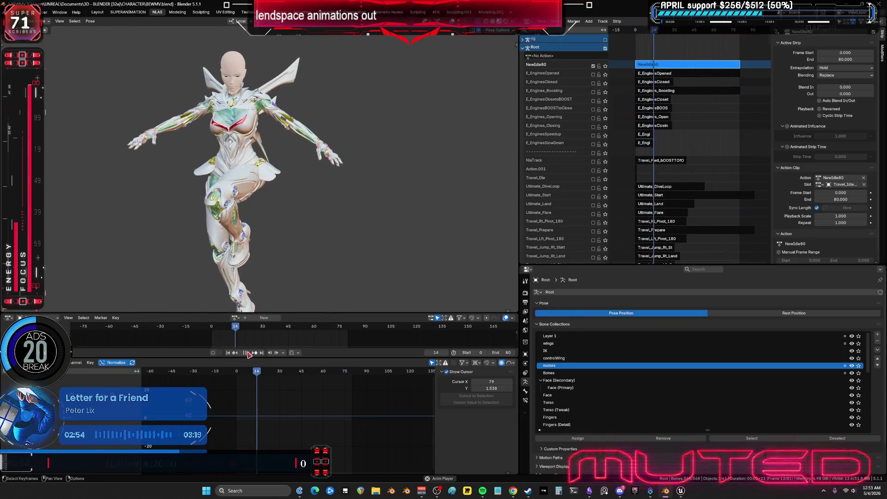
# In Unreal's game preview, run the character over the Wide Vault block onto the white ledge.
pyautogui.click(680, 490)
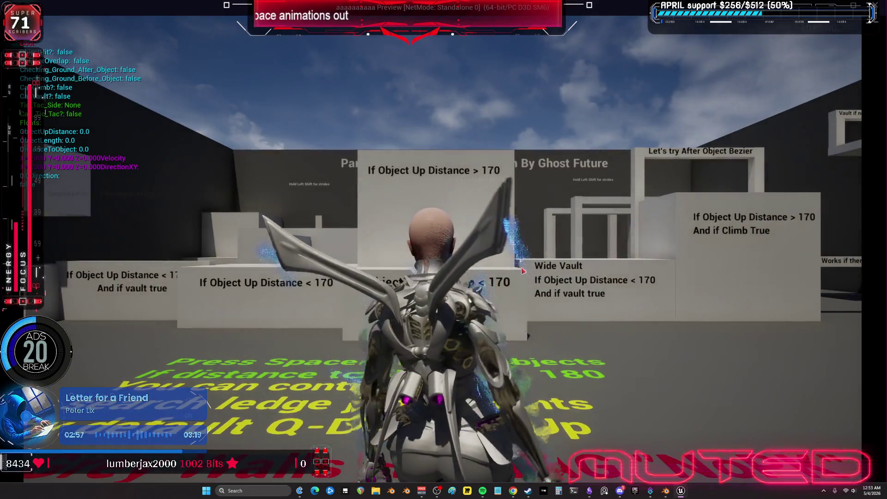
pyautogui.click(522, 271)
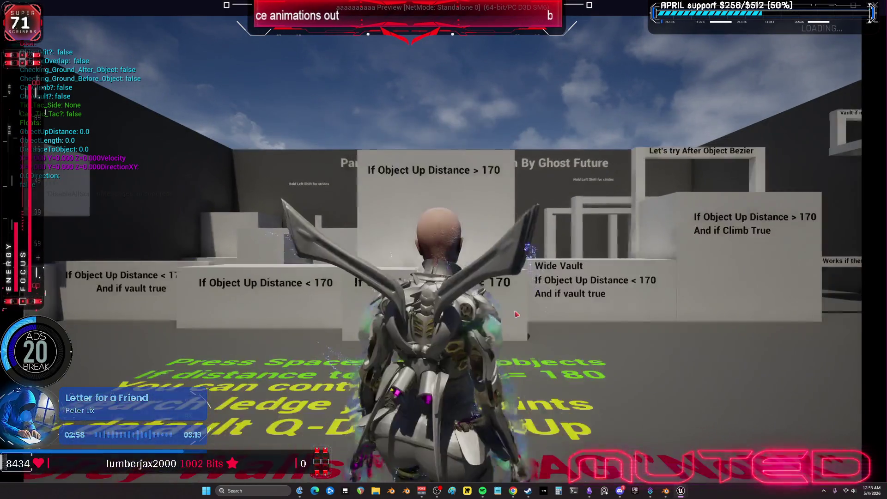
pyautogui.press('w')
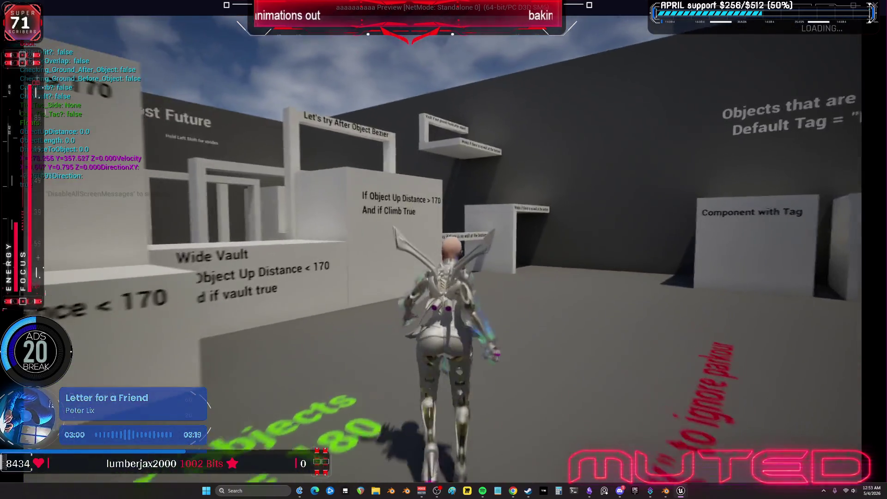
pyautogui.press('space')
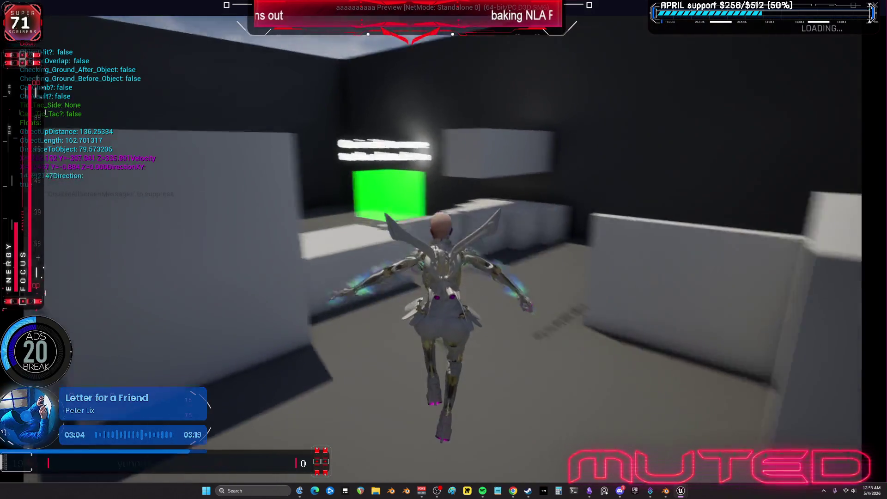
pyautogui.press('space')
pyautogui.press('space')
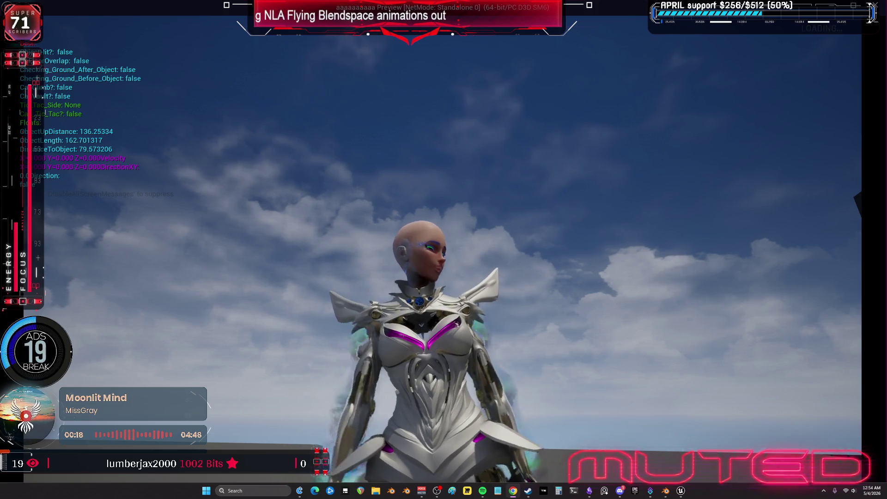
# Run the character to the boxes, vault and climb onto them, then jump off.
pyautogui.click(649, 310)
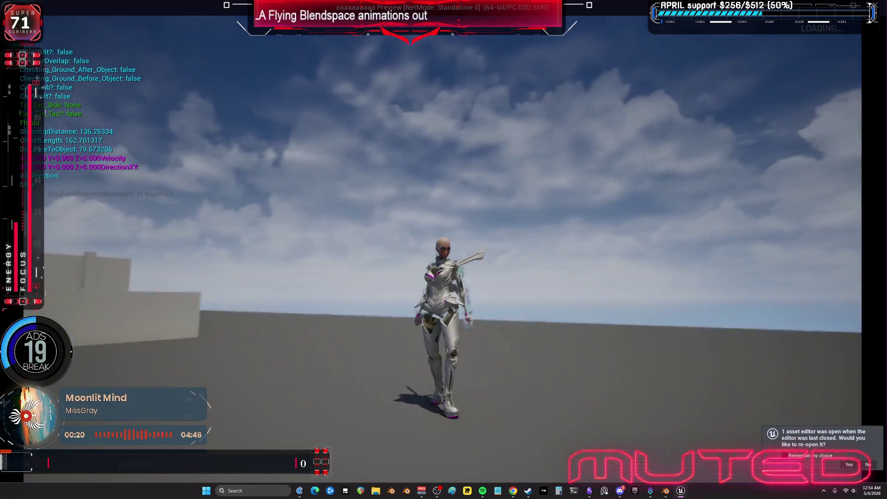
pyautogui.press('w')
pyautogui.press('space')
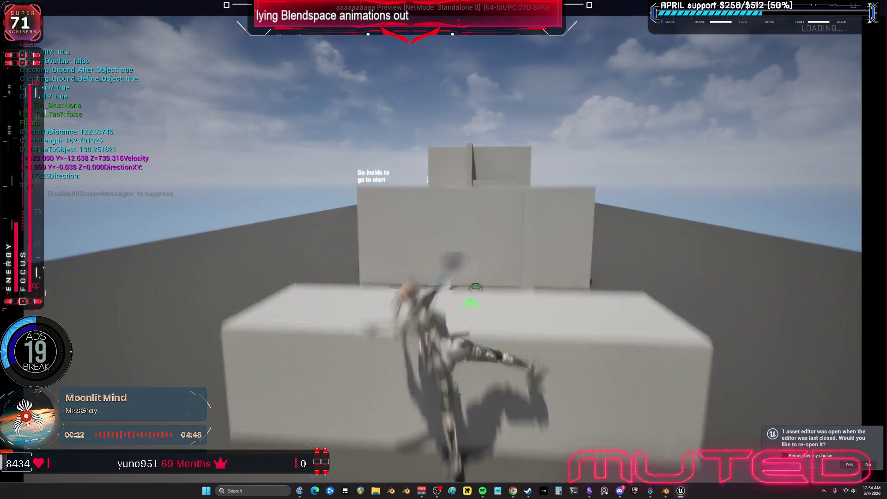
pyautogui.press('space')
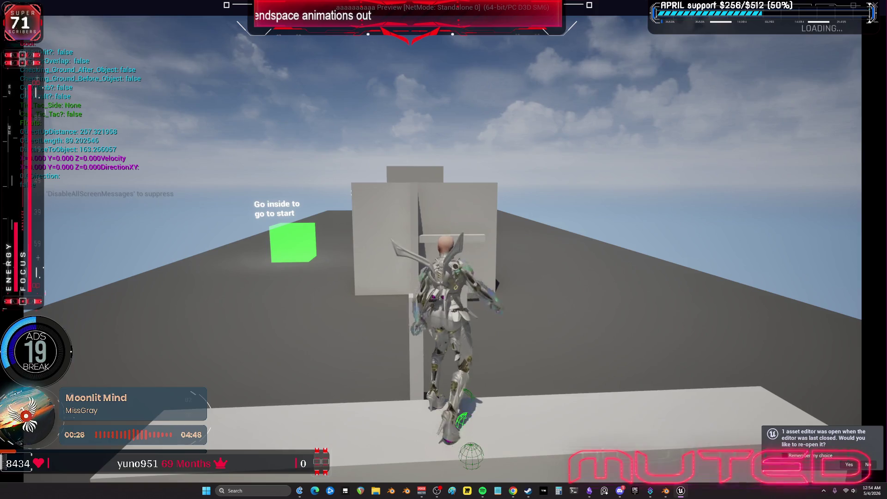
pyautogui.press('space')
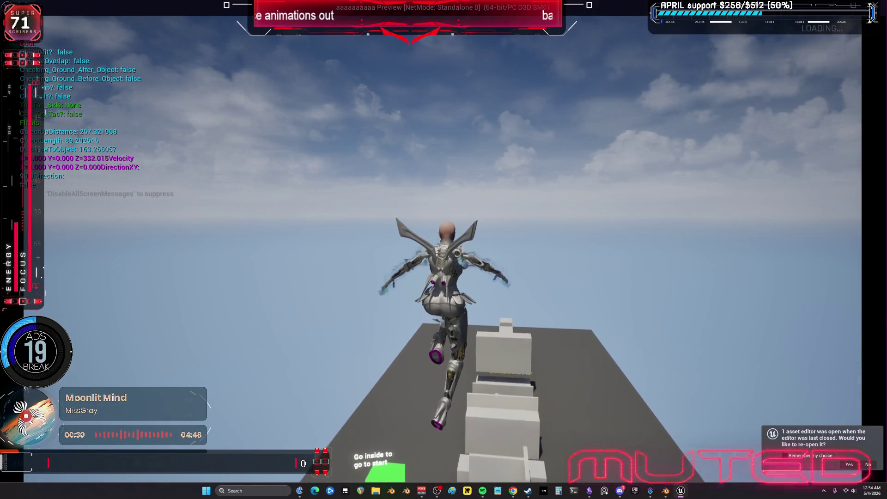
pyautogui.press('space')
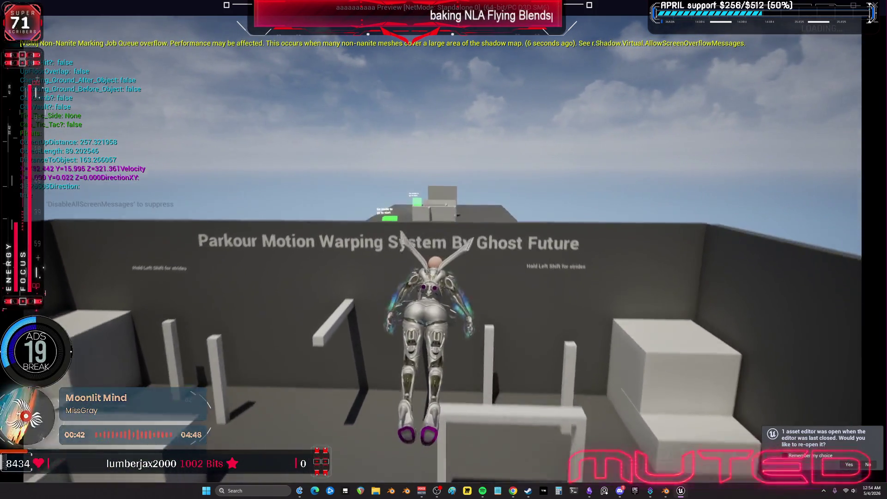
# Steer toward the grey walls, wall-run around the corner, and climb past the ledges.
pyautogui.press('w')
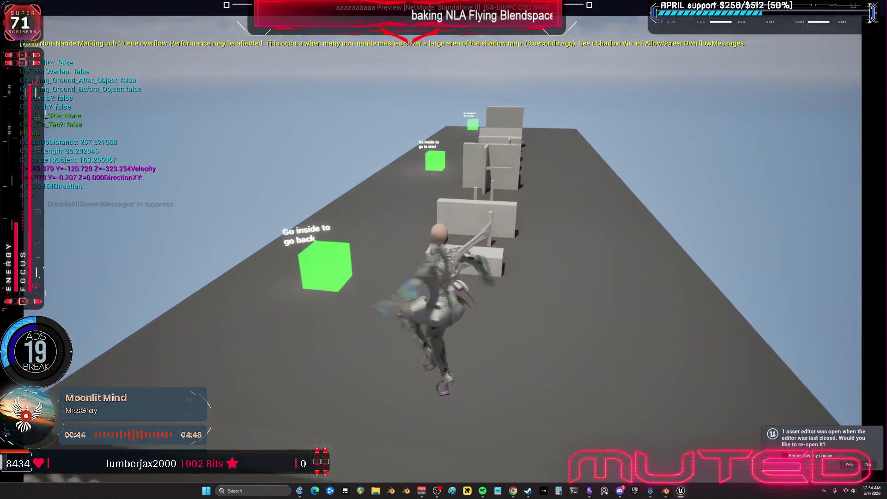
pyautogui.press('w')
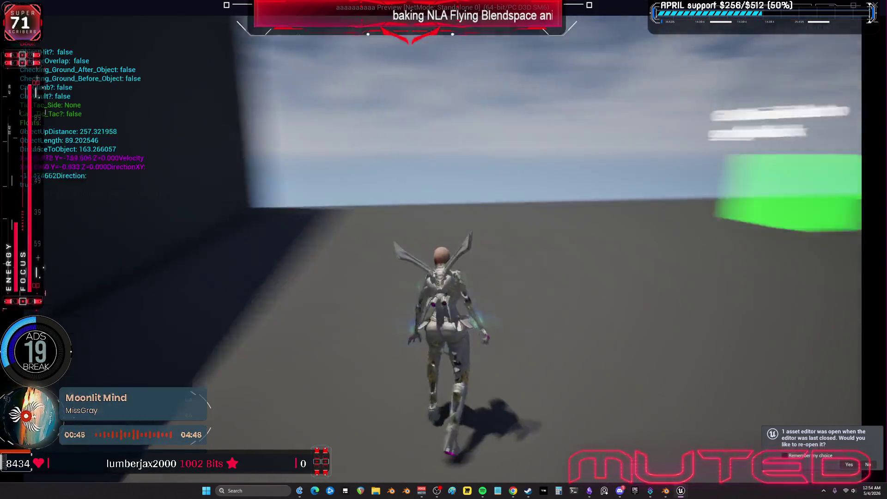
pyautogui.press('w')
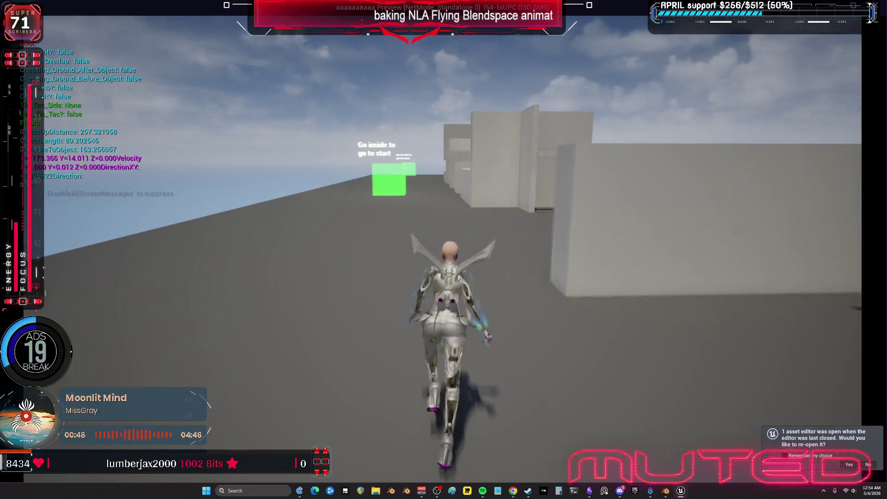
pyautogui.press('w')
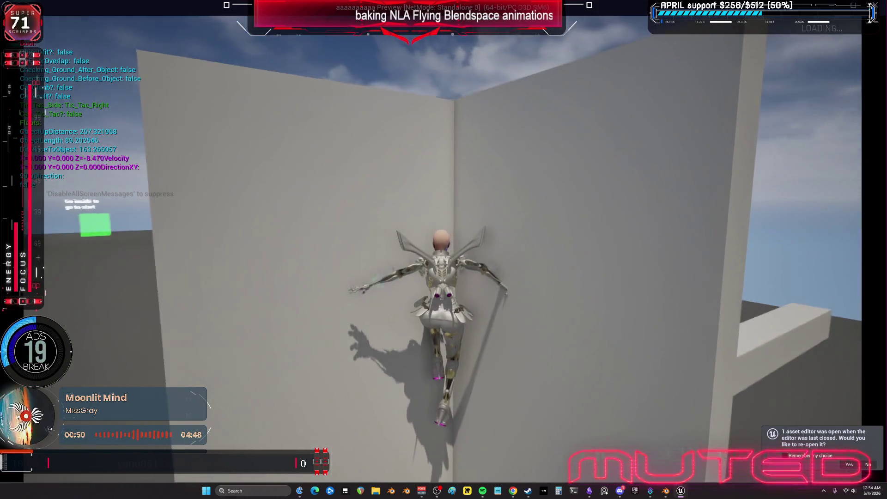
pyautogui.press('w')
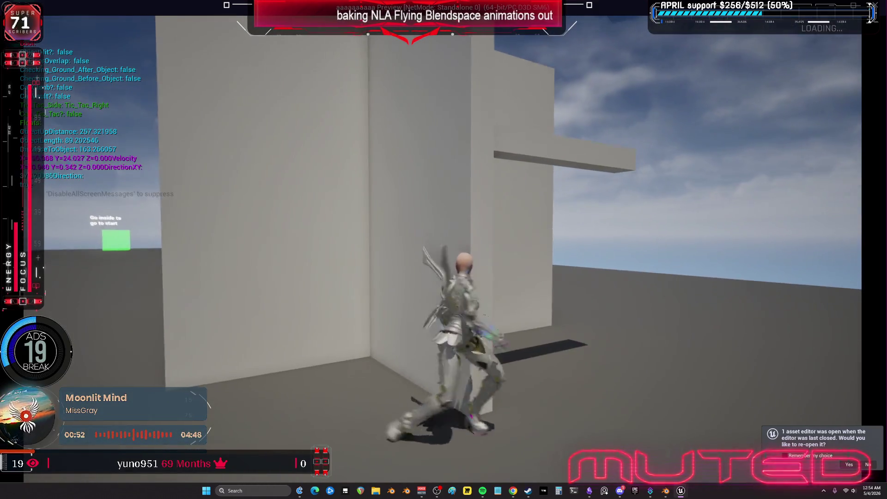
pyautogui.press('w')
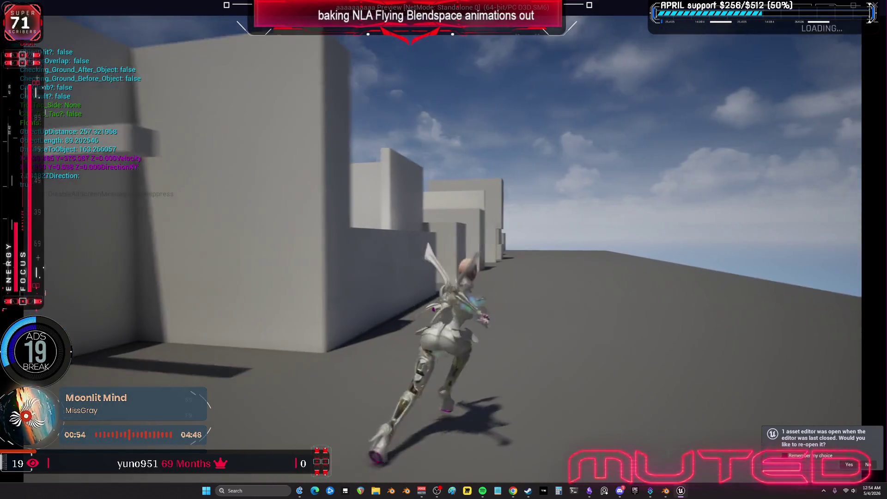
pyautogui.press('w')
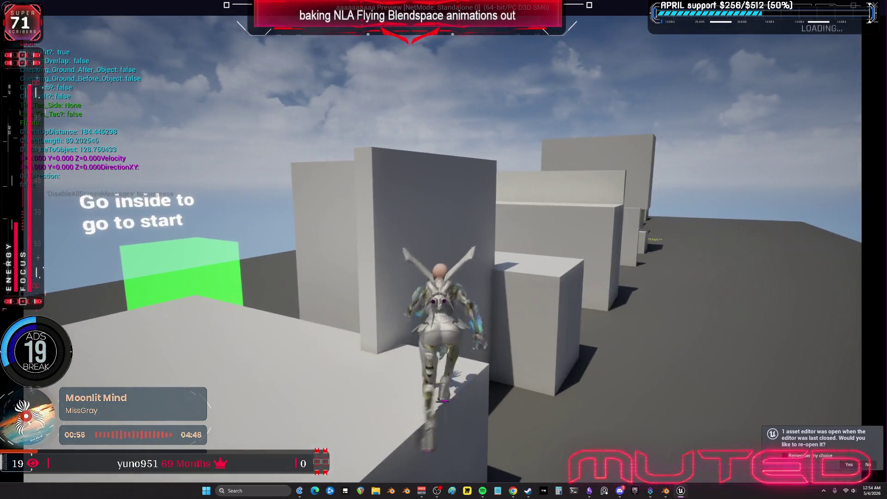
pyautogui.press('w')
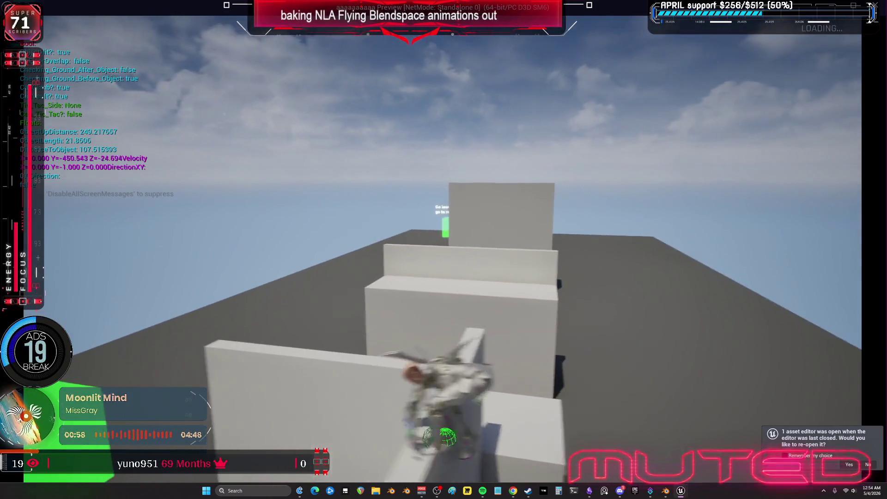
pyautogui.press('w')
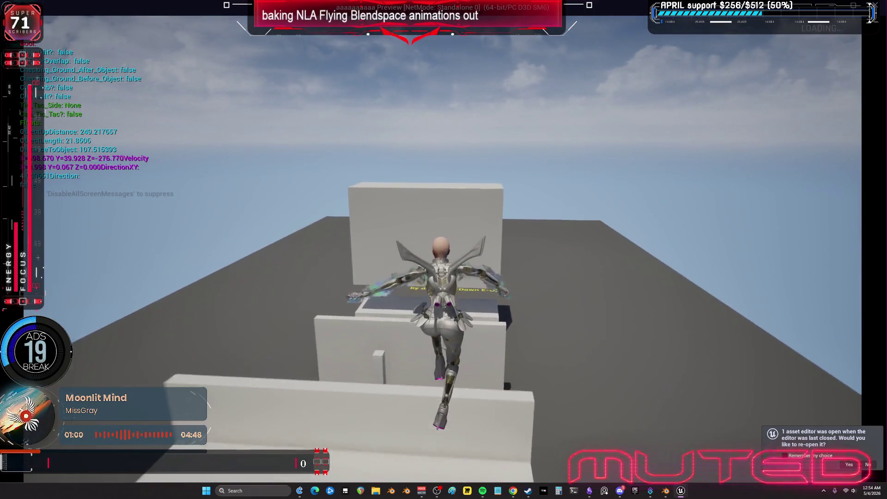
# Climb the tall yellow-text wall and keep crossing the level along the walkway.
pyautogui.press('w')
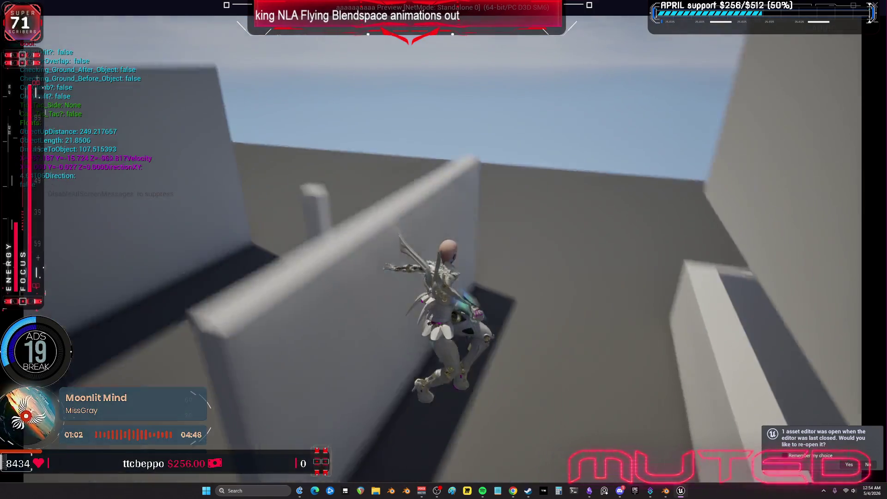
pyautogui.press('w')
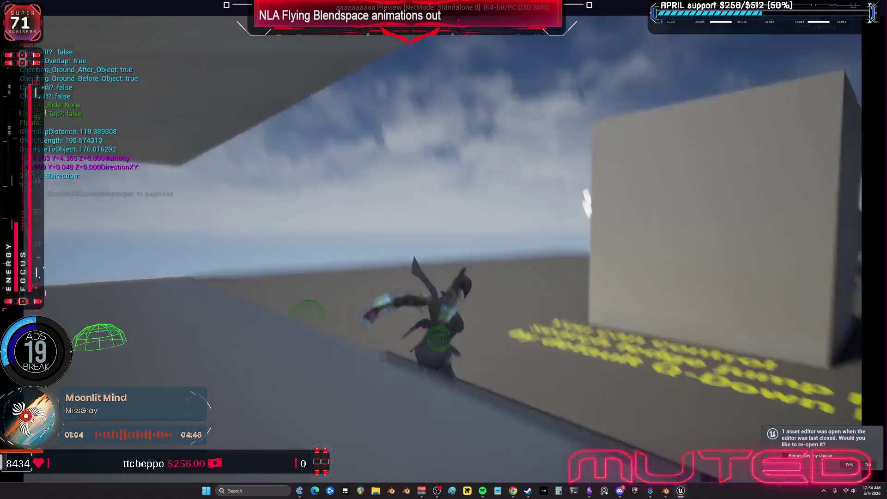
pyautogui.press('w')
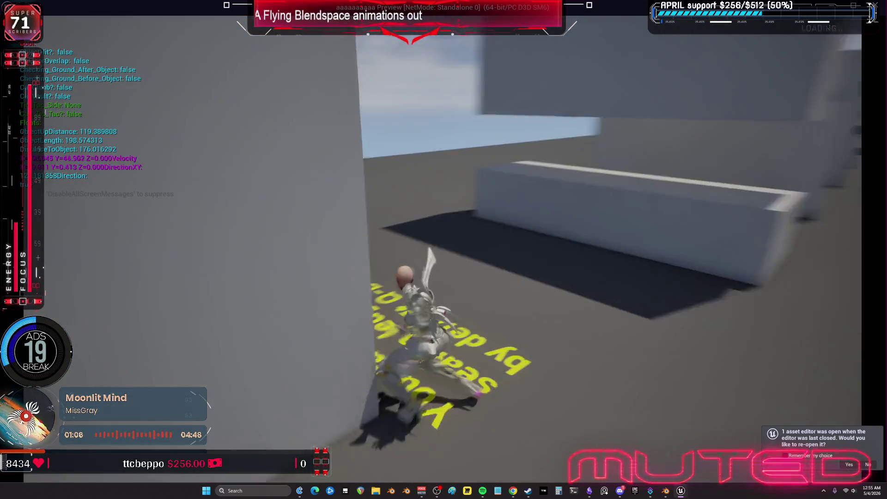
pyautogui.press('w')
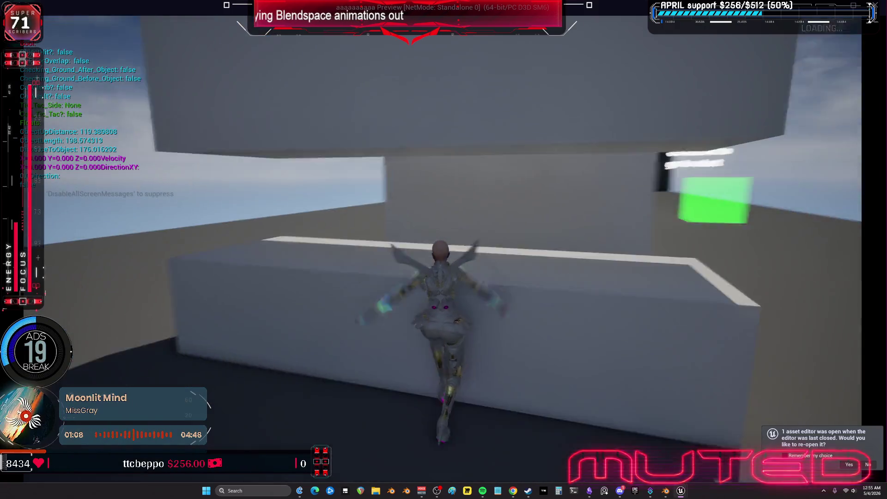
pyautogui.press('w')
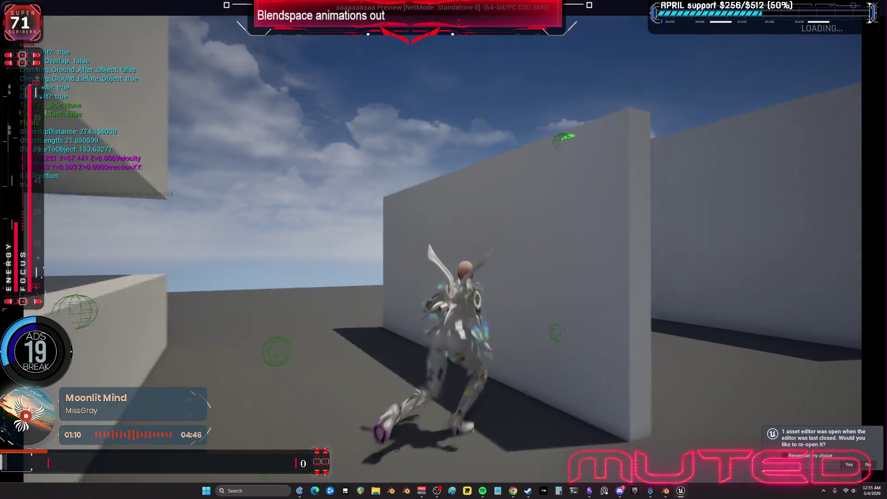
pyautogui.press('w')
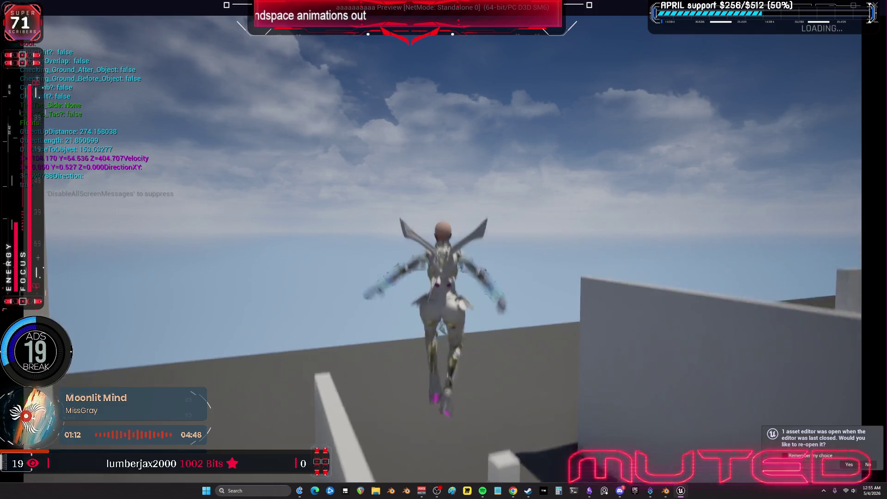
pyautogui.press('w')
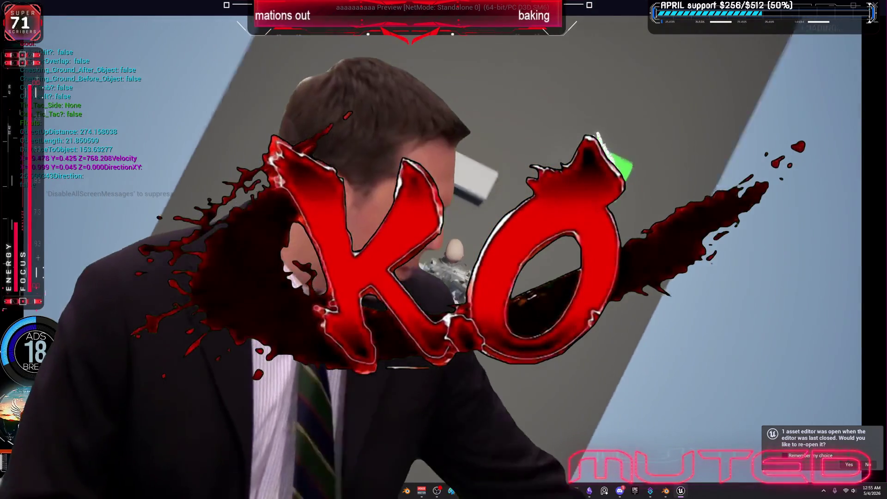
pyautogui.press('w')
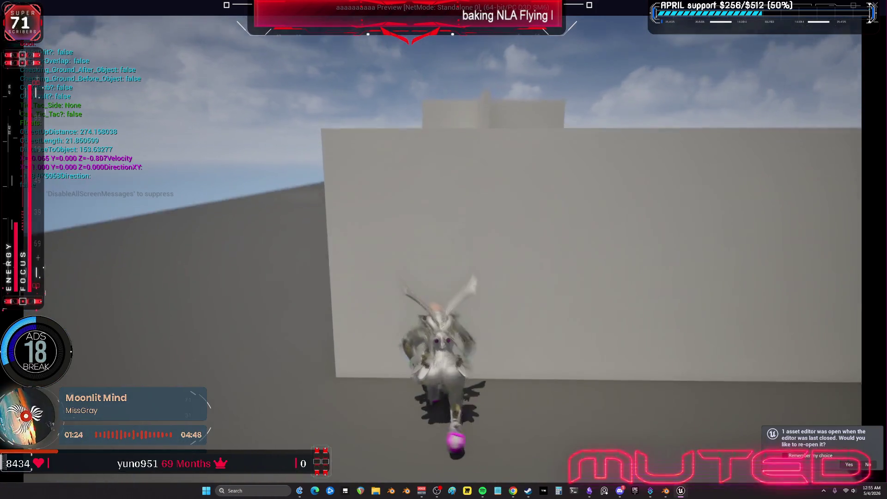
pyautogui.press('w')
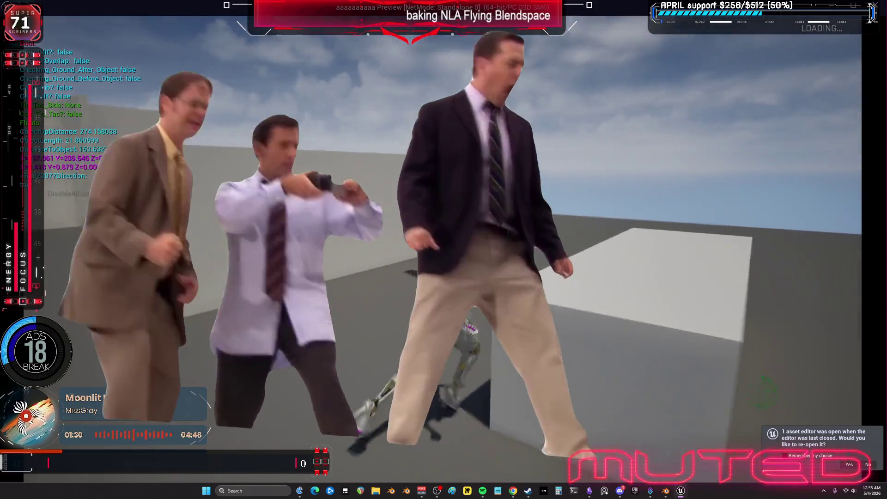
# Take off flying over the walls, then climb onto the rooftop and fly again.
pyautogui.press('space')
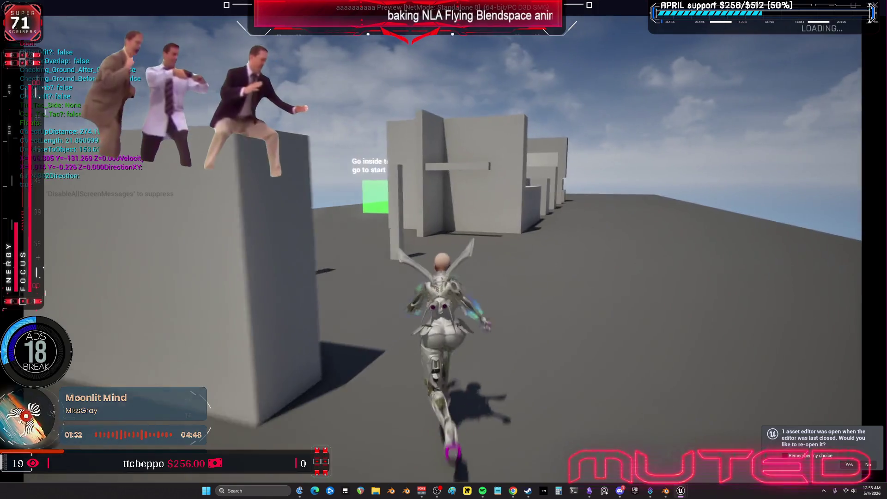
pyautogui.press('space')
pyautogui.press('w')
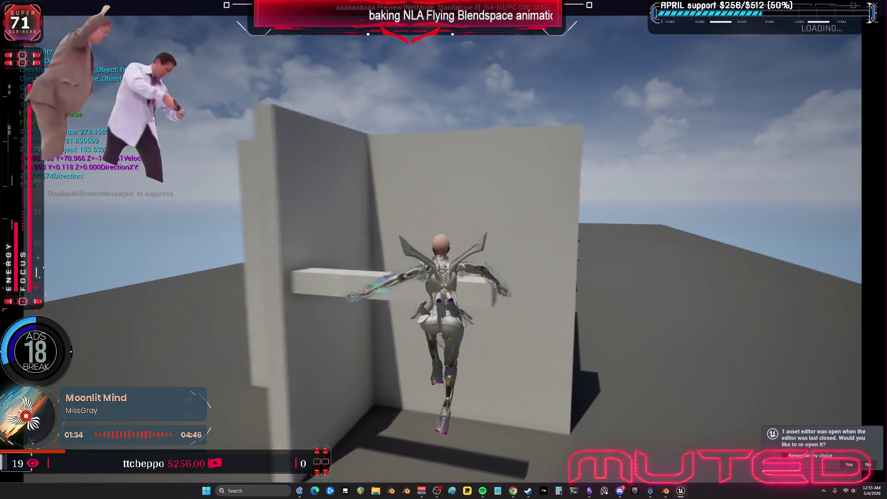
pyautogui.press('space')
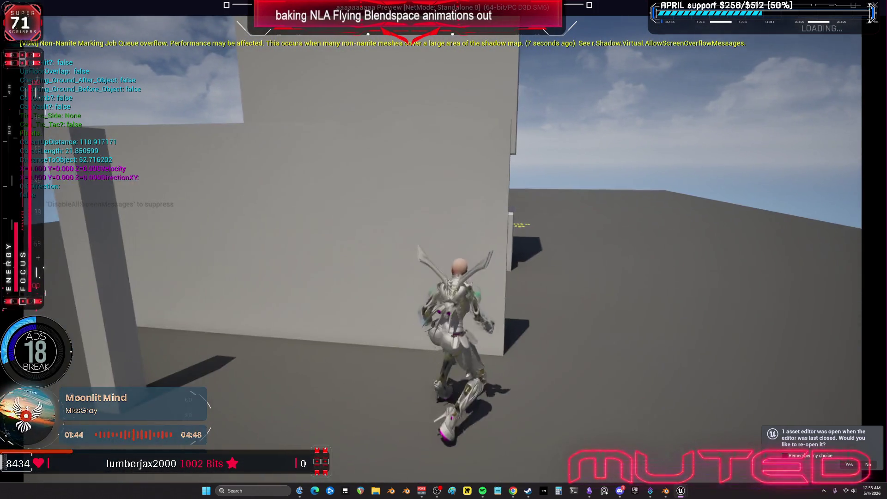
pyautogui.press('space')
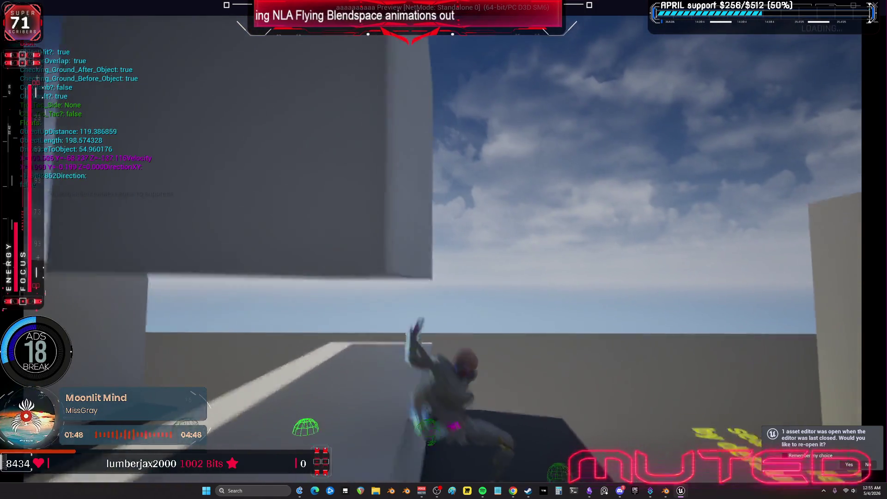
pyautogui.press('space')
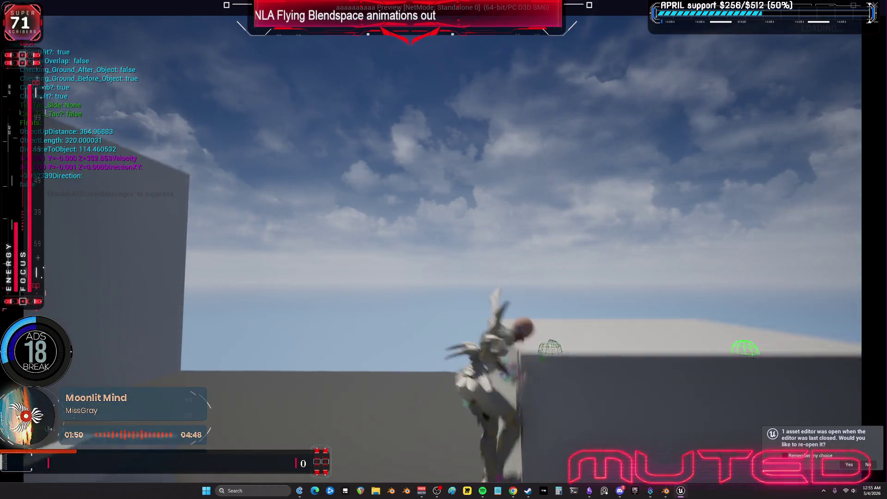
pyautogui.press('space')
# Fly past the white blocks, land, and dive over the grey blocks toward the green cube.
pyautogui.press('w')
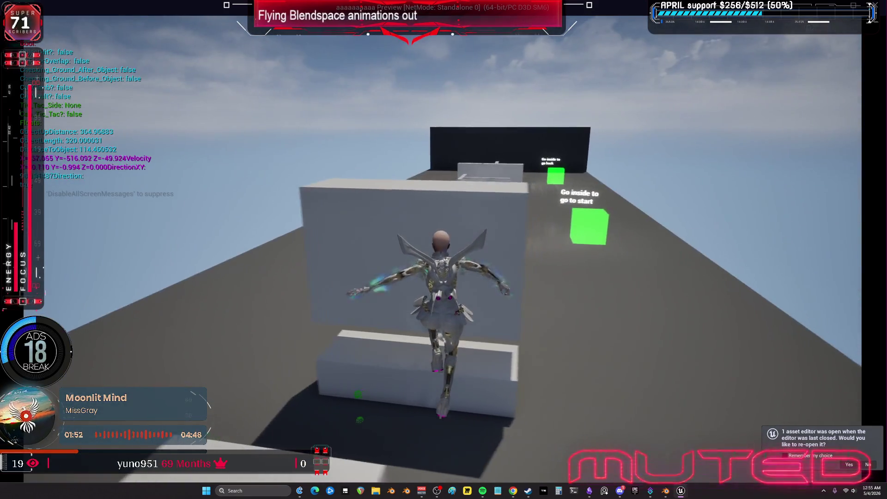
pyautogui.press('w')
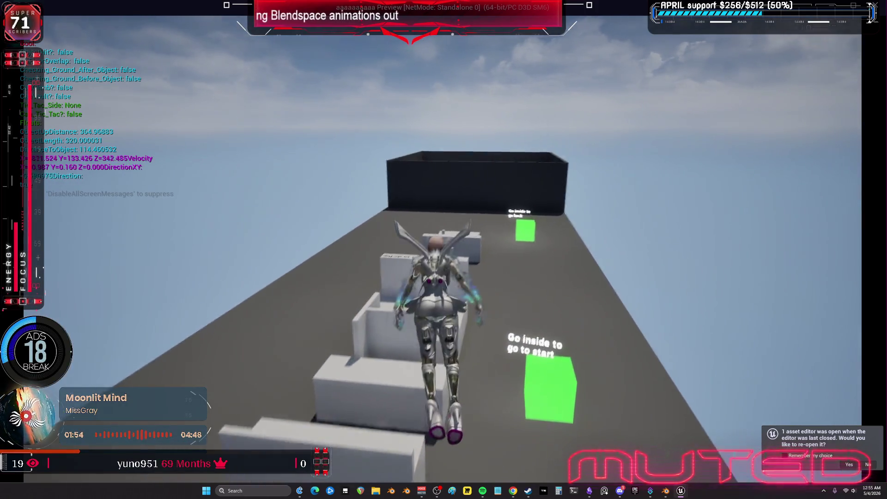
pyautogui.press('w')
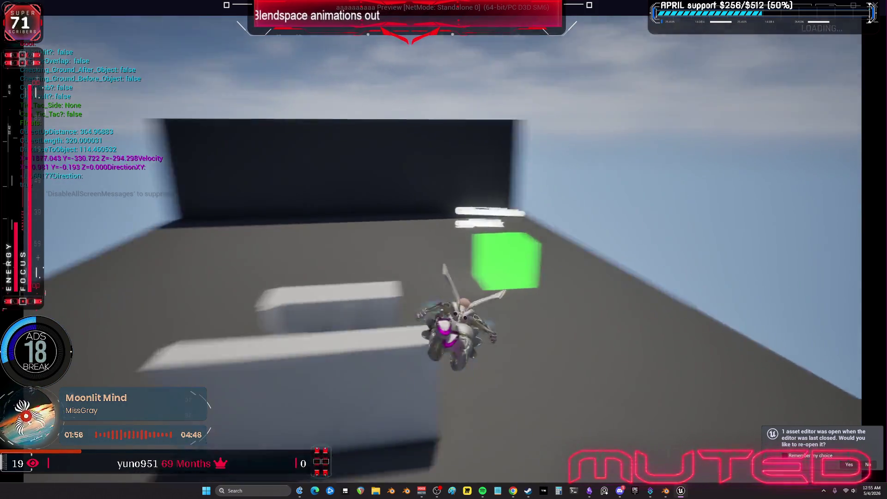
pyautogui.press('w')
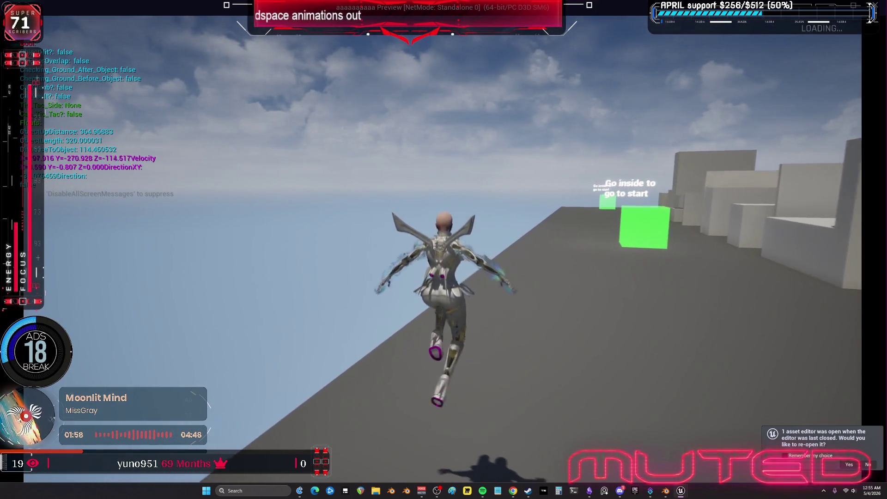
pyautogui.press('w')
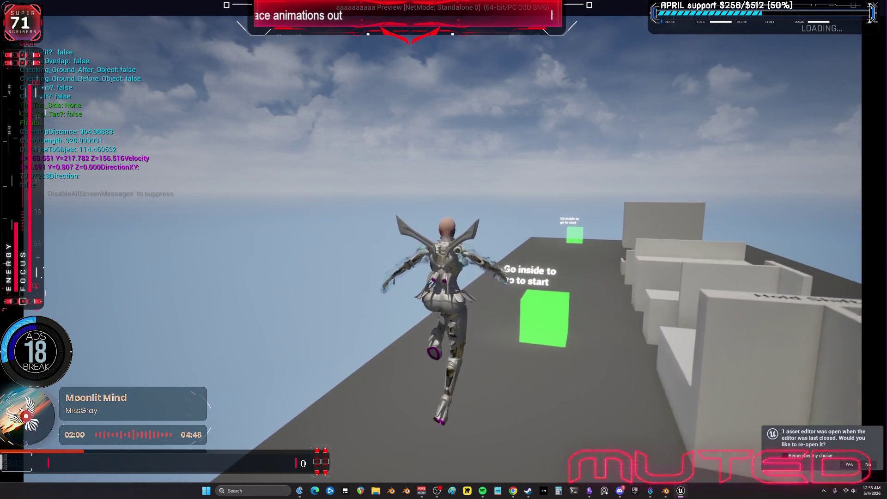
pyautogui.press('w')
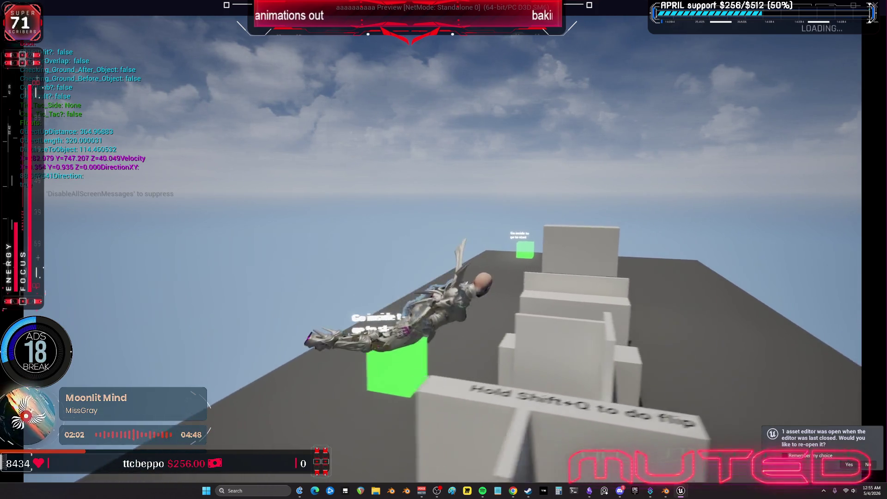
pyautogui.press('w')
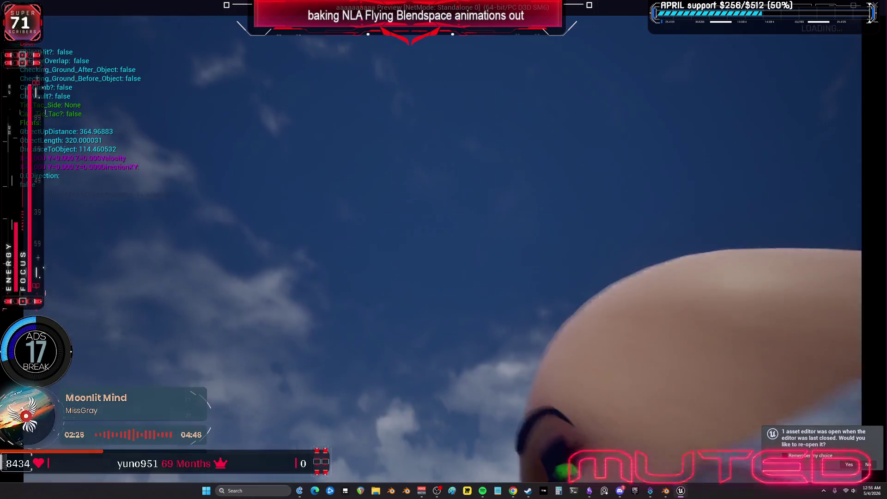
# Make the character spread her wings and take off, then end the play test with Esc.
pyautogui.press('w')
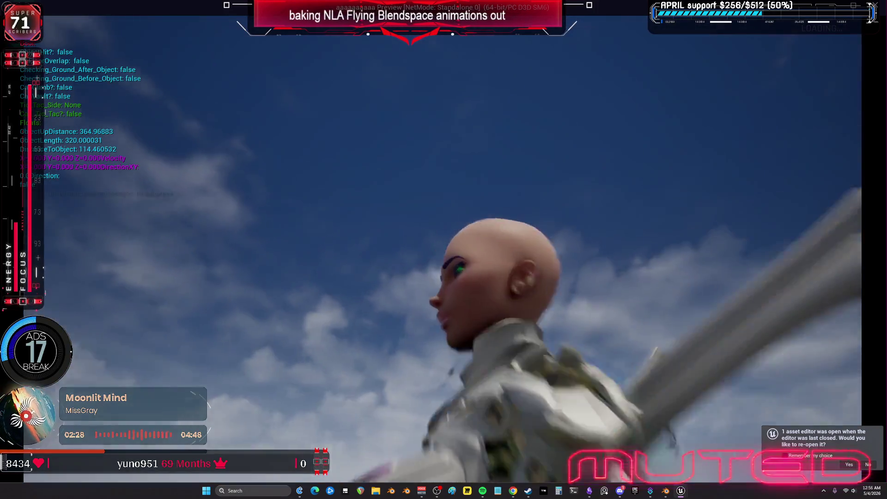
pyautogui.press('space')
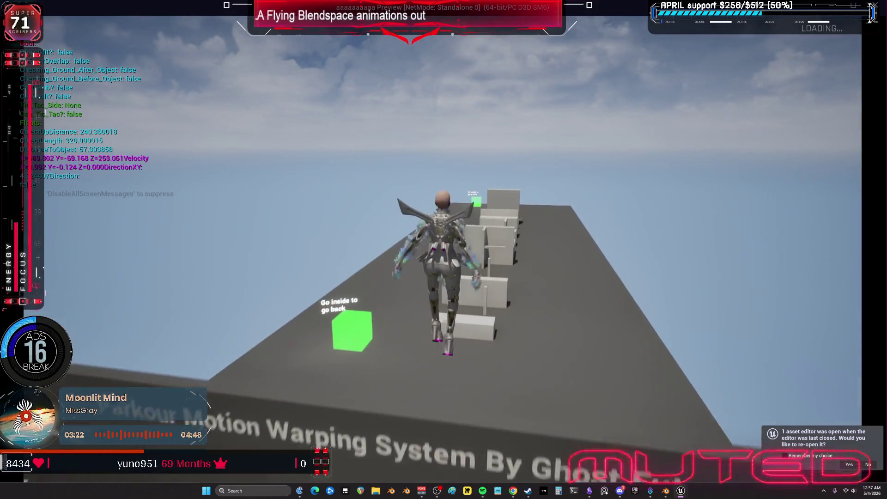
pyautogui.press('Escape')
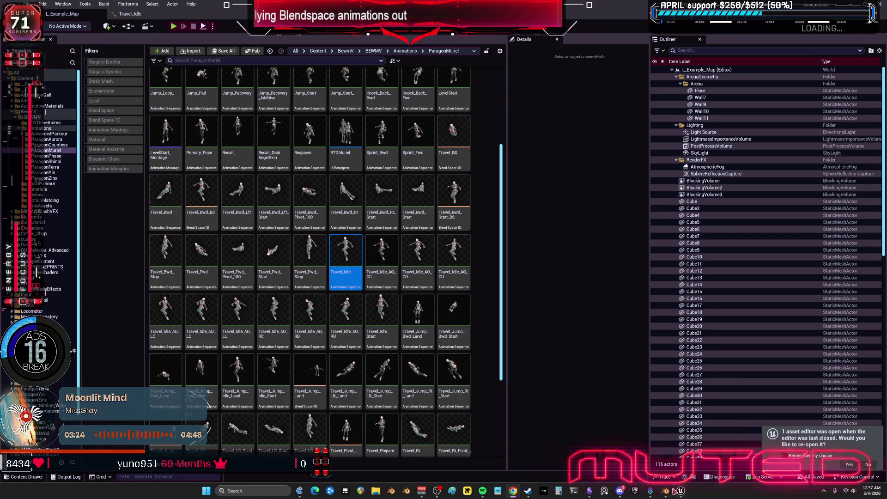
# Bring the Blender window back to the front from the taskbar.
pyautogui.click(673, 492)
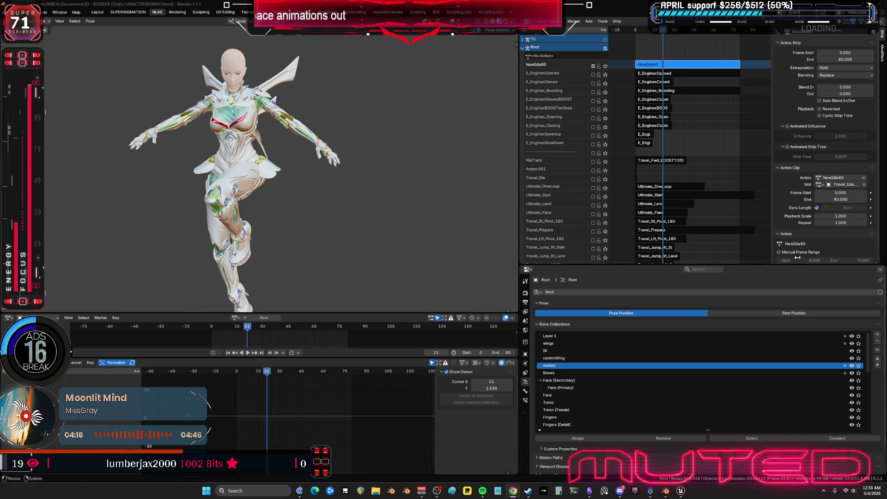
# Play the idle animation on the character, stopping at frame 39.
pyautogui.moveTo(319, 204); pyautogui.dragTo(289, 199, button='middle')
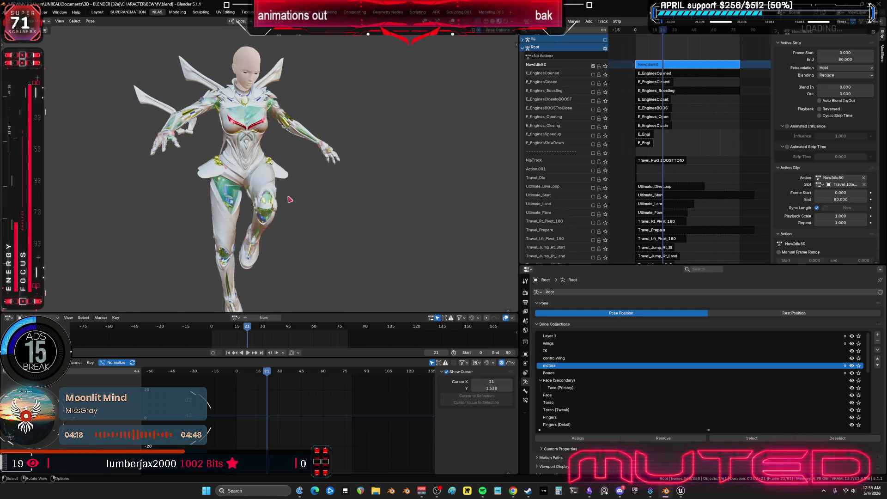
pyautogui.press('space')
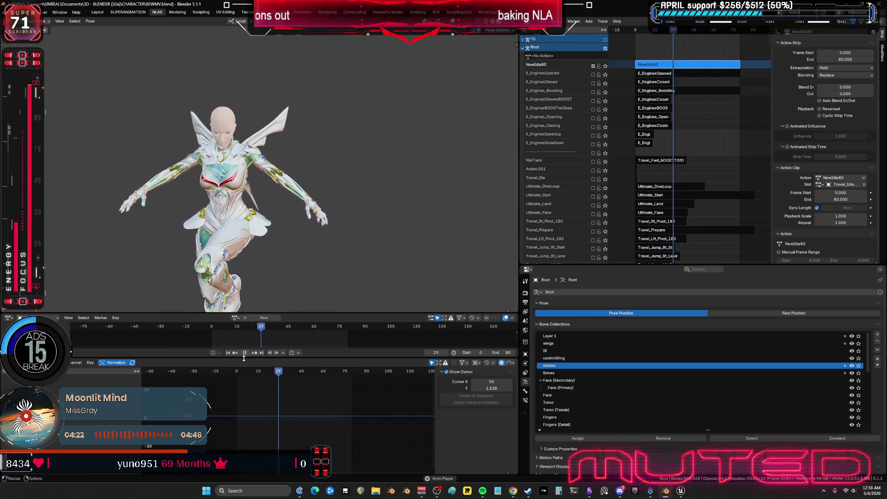
pyautogui.press('space')
pyautogui.rightClick(557, 67)
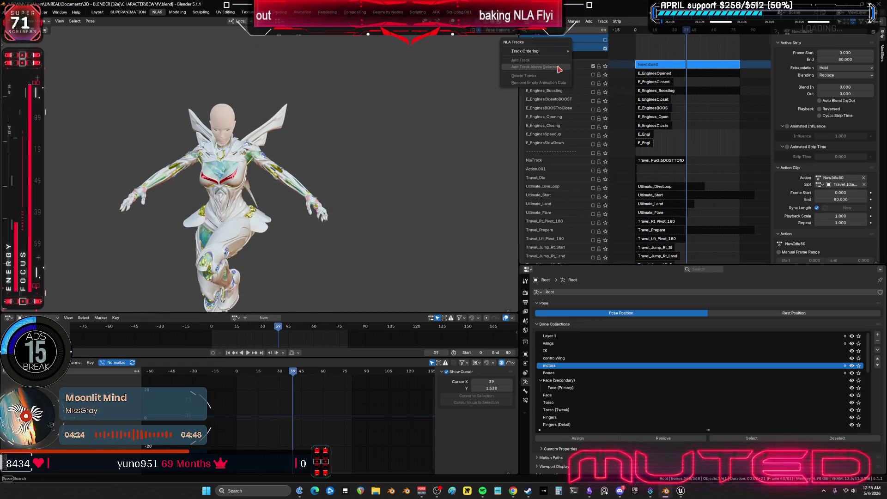
pyautogui.moveTo(556, 55)
pyautogui.click(287, 137)
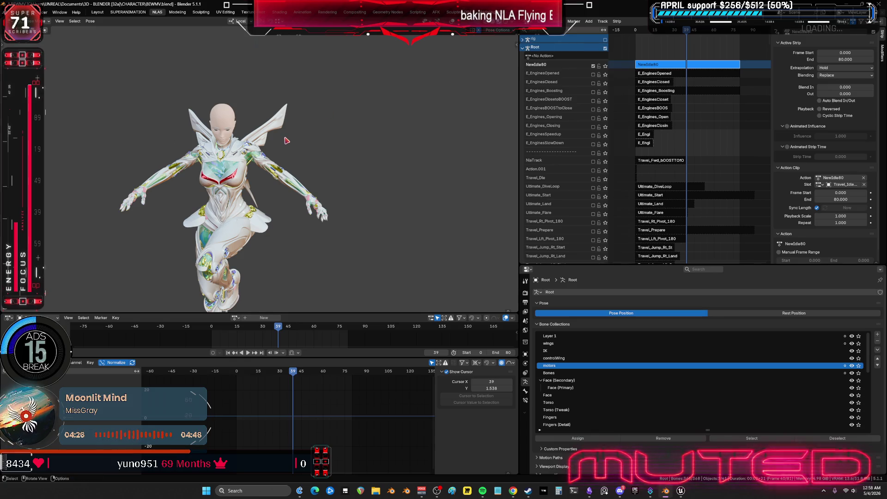
# Switch the rig to Object Mode and frame all NLA tracks and strips.
pyautogui.hotkey('ctrl', 'Tab')
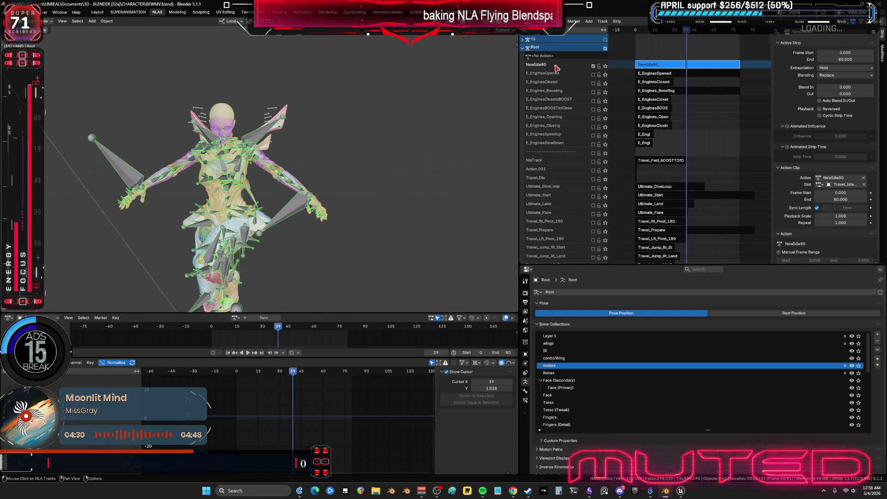
pyautogui.rightClick(554, 51)
pyautogui.moveTo(557, 53)
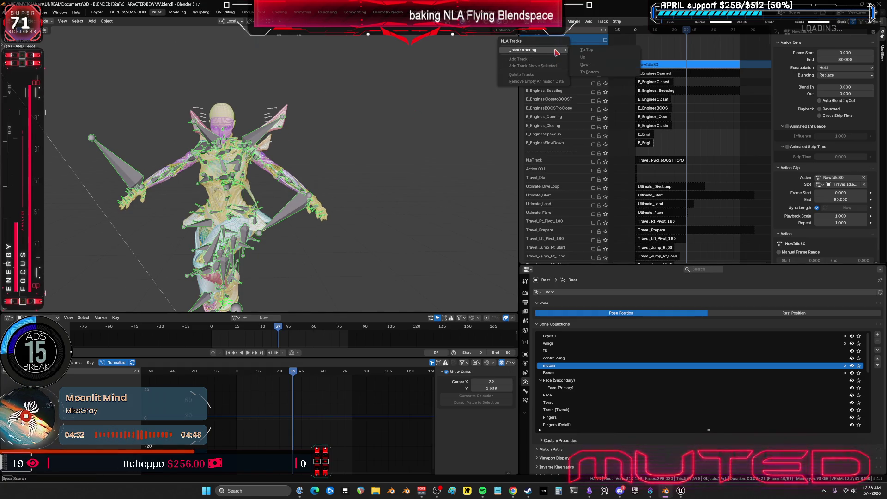
pyautogui.click(375, 153)
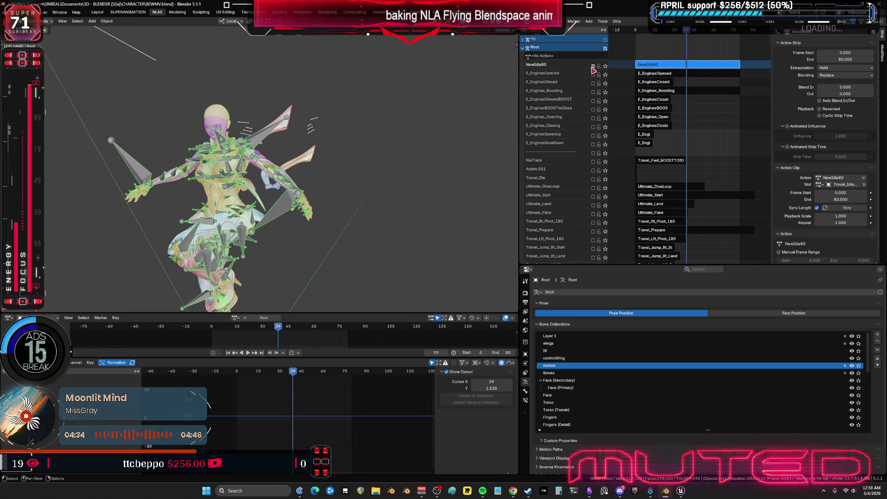
pyautogui.rightClick(558, 69)
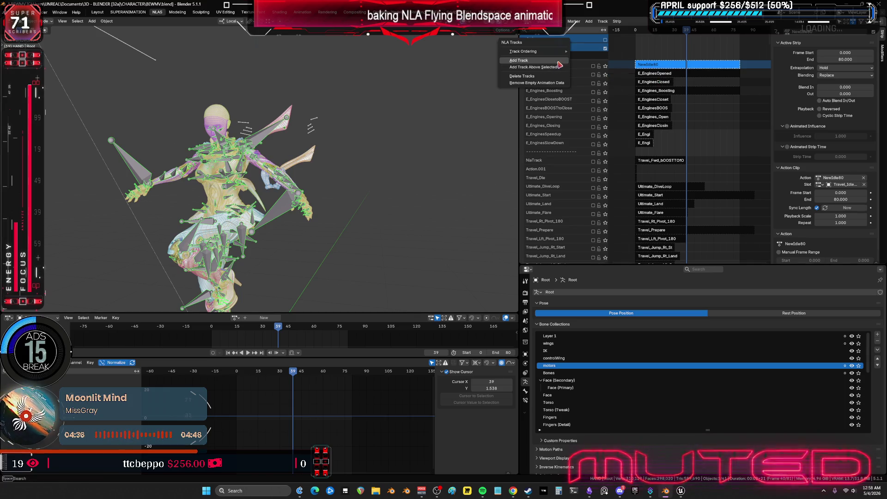
pyautogui.moveTo(563, 57)
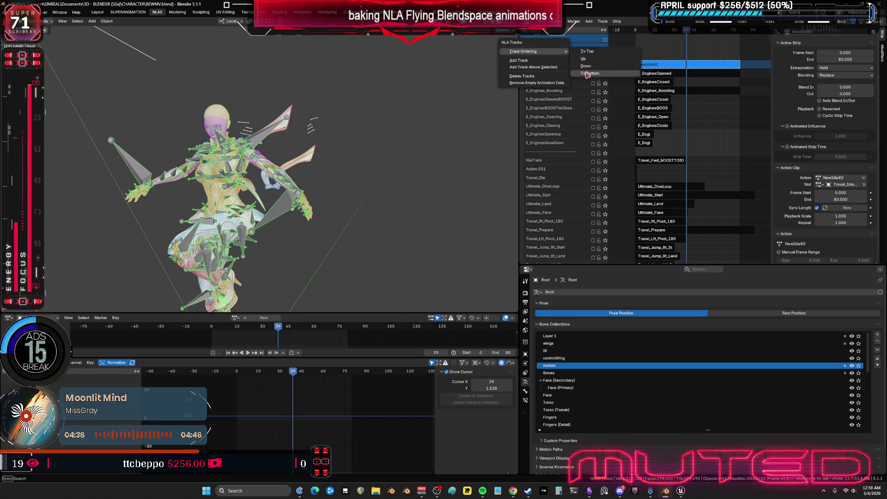
pyautogui.scroll(-2, 576, 211)
pyautogui.moveTo(576, 211)
pyautogui.mouseDown(button='middle')
pyautogui.moveTo(585, 144)
pyautogui.moveTo(577, 35)
pyautogui.moveTo(579, 118)
pyautogui.mouseUp(button='middle')
pyautogui.press('Home')
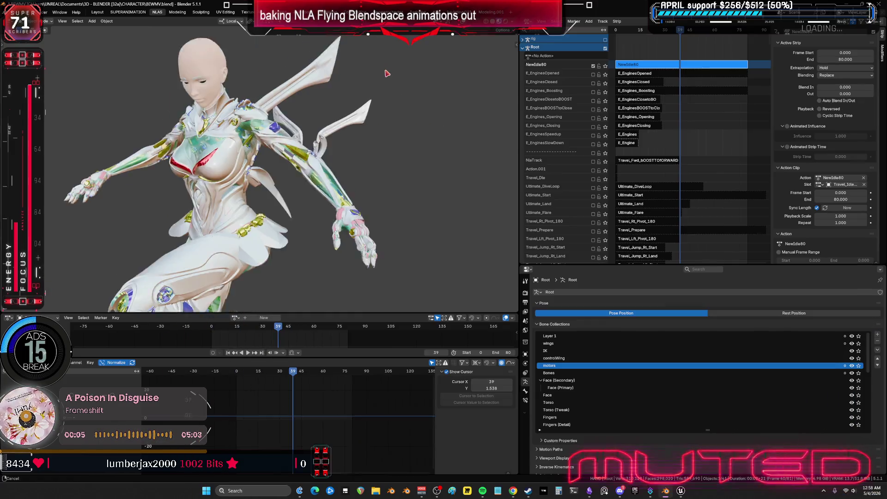
pyautogui.moveTo(386, 75)
pyautogui.mouseDown(button='middle')
pyautogui.moveTo(307, 120)
pyautogui.moveTo(416, 106)
pyautogui.mouseUp(button='middle')
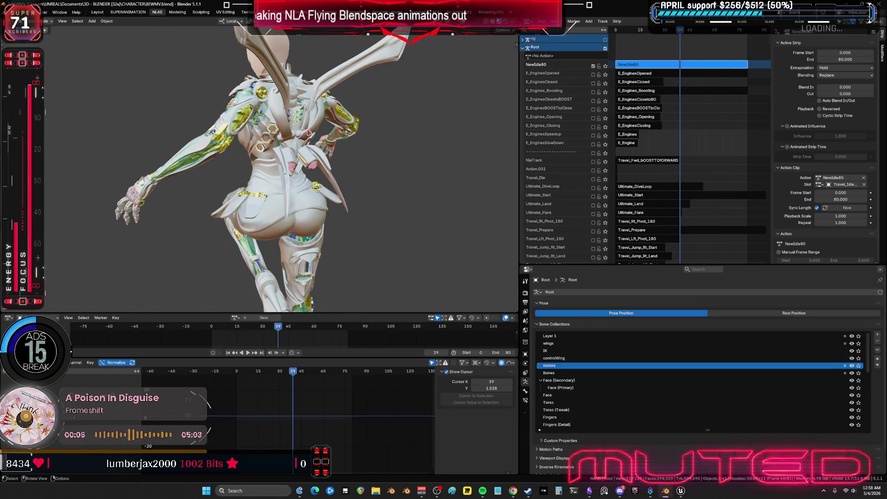
# Mute NewIdle80 and rename the Travel_Idle_Start action to Travel_Idle_Start_borked.
pyautogui.click(594, 67)
pyautogui.scroll(-15, 645, 68)
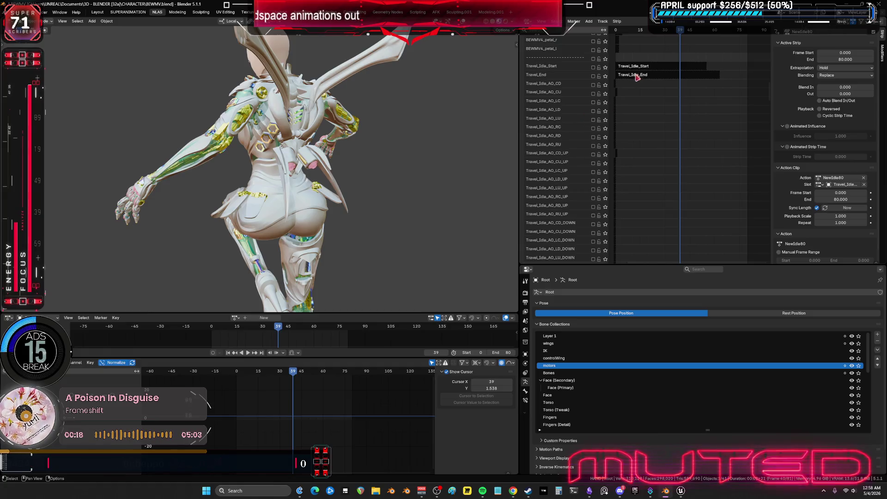
pyautogui.click(644, 68)
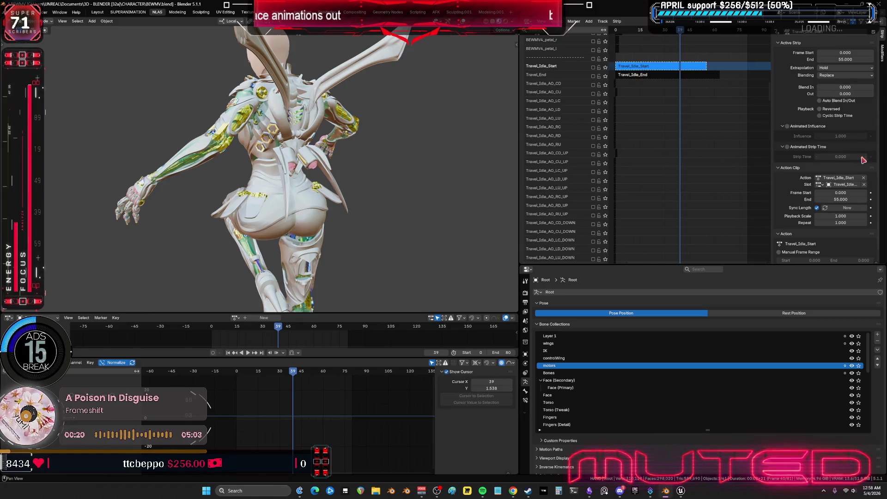
pyautogui.click(838, 177)
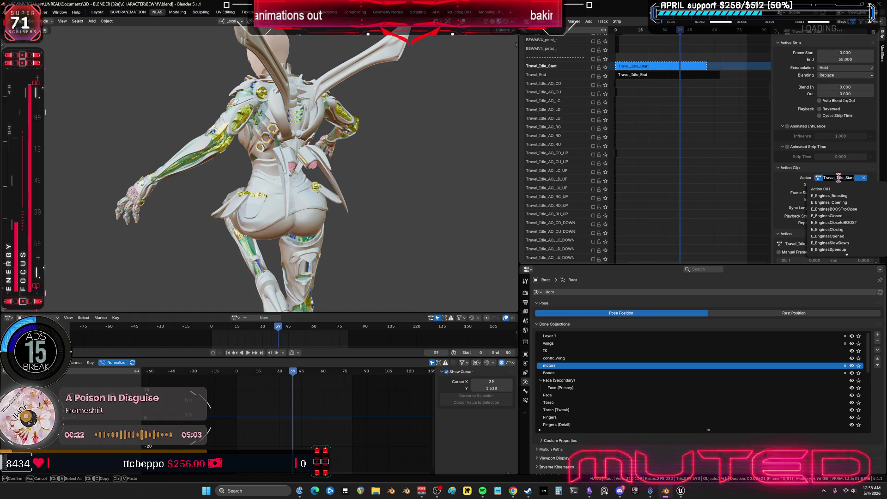
pyautogui.click(235, 317)
pyautogui.write('Travel_Idle_Start')
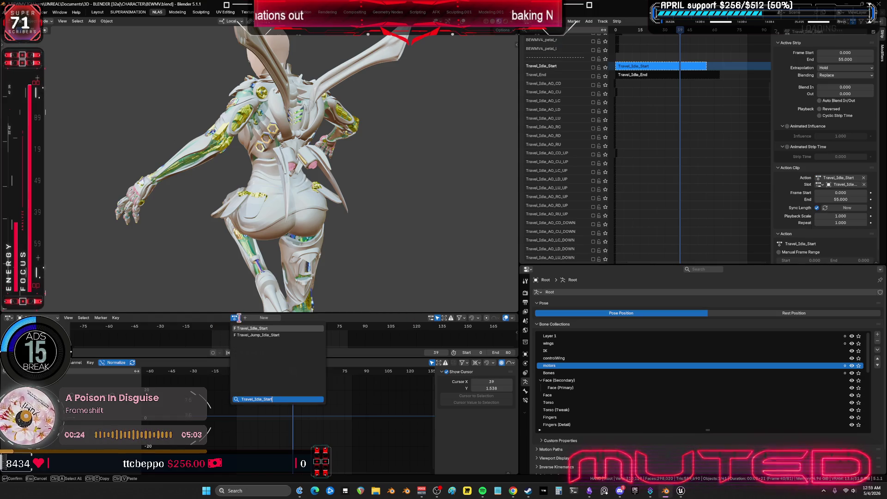
pyautogui.press('Return')
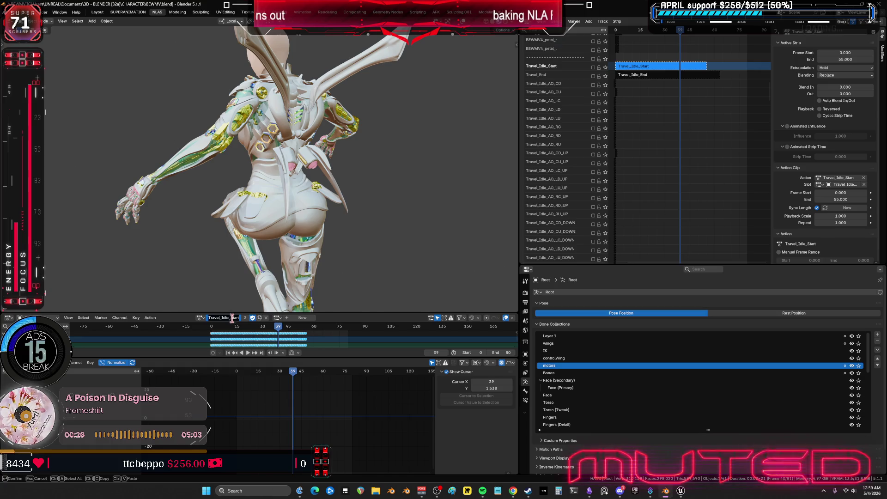
pyautogui.write('_borked')
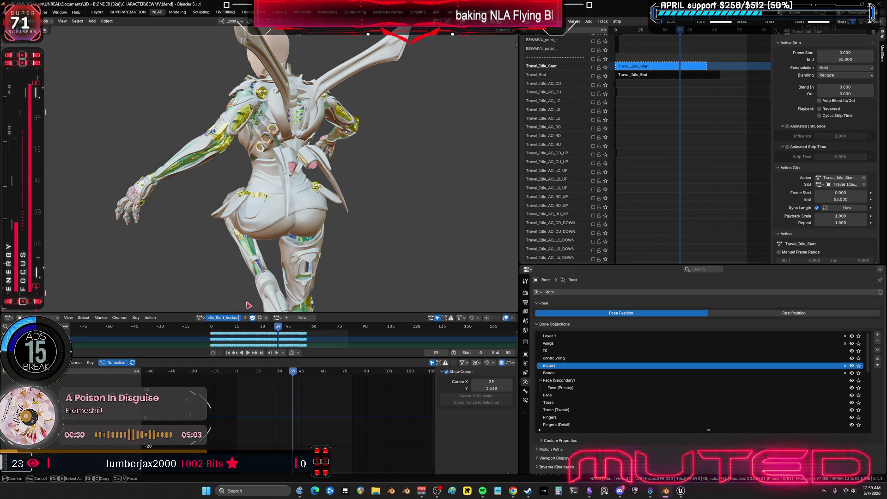
pyautogui.press('Return')
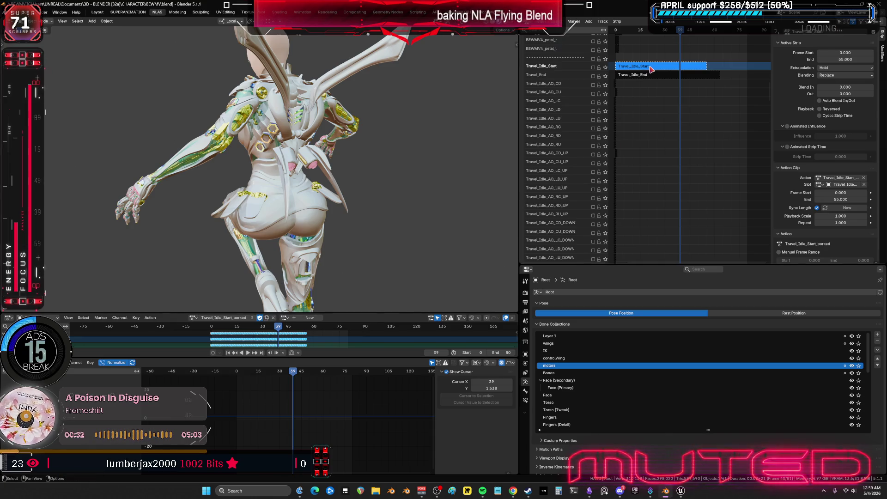
# Rename the strip to Travel_Idle_Start_borked and enlarge the NLA editor.
pyautogui.press('F2')
pyautogui.write('Travel_Idle_Start_borked')
pyautogui.press('Return')
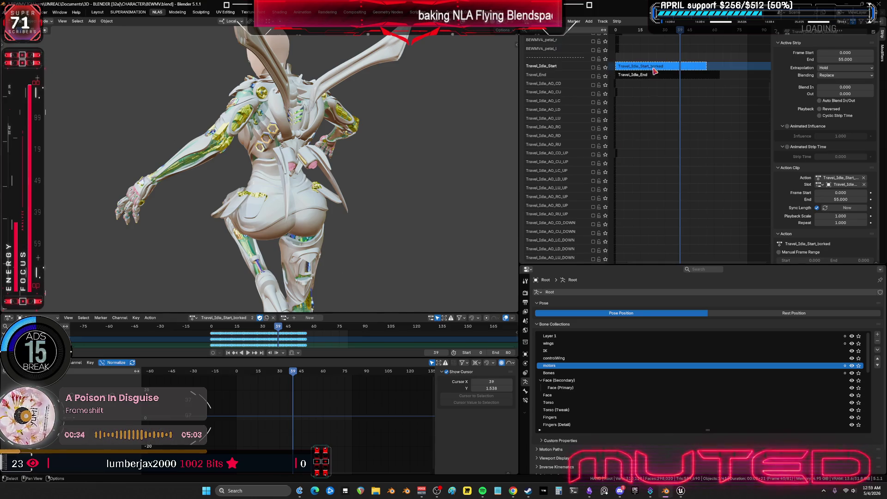
pyautogui.moveTo(652, 92); pyautogui.dragTo(663, 259, button='middle')
pyautogui.moveTo(535, 267); pyautogui.dragTo(536, 377)
pyautogui.moveTo(685, 207); pyautogui.dragTo(691, 328, button='middle')
pyautogui.scroll(2, 655, 277)
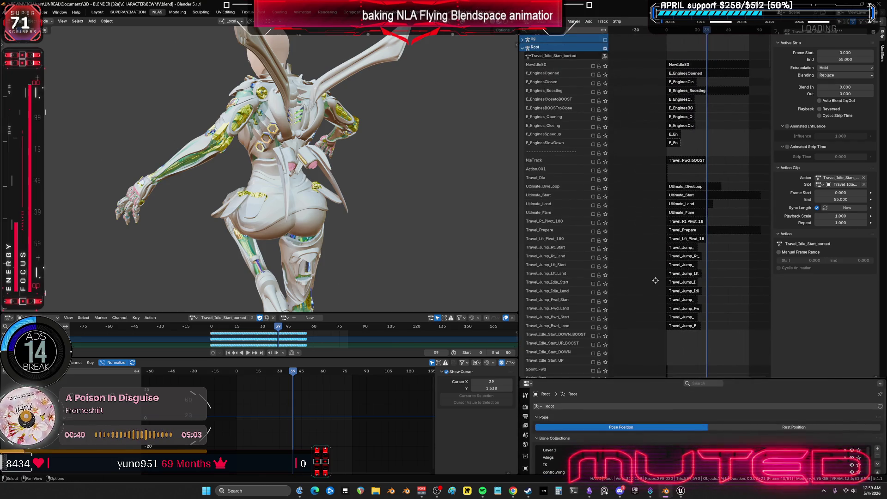
# Load the NewIdle80 action in the Action Editor and rename it Travel_Idle_Start.
pyautogui.click(708, 64)
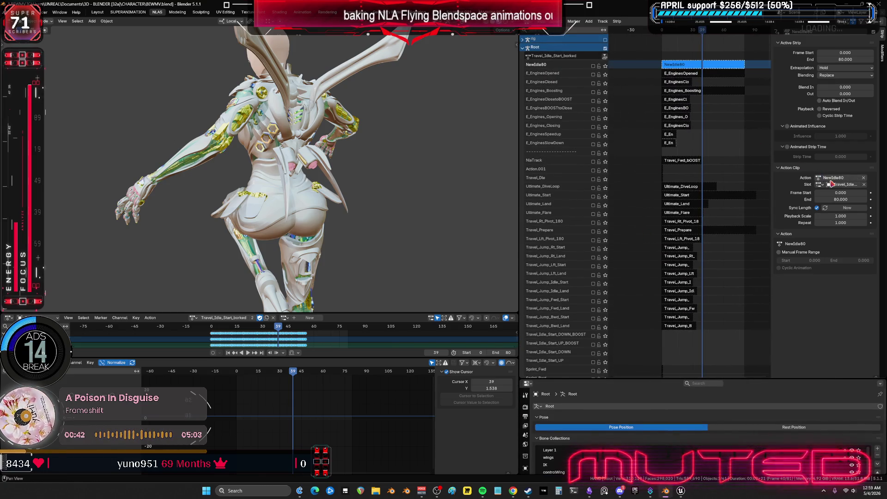
pyautogui.click(834, 178)
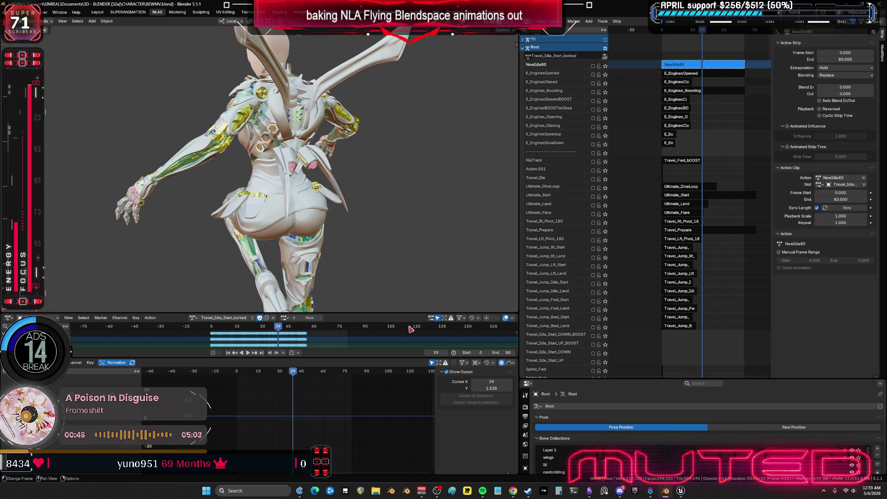
pyautogui.click(197, 318)
pyautogui.write('new')
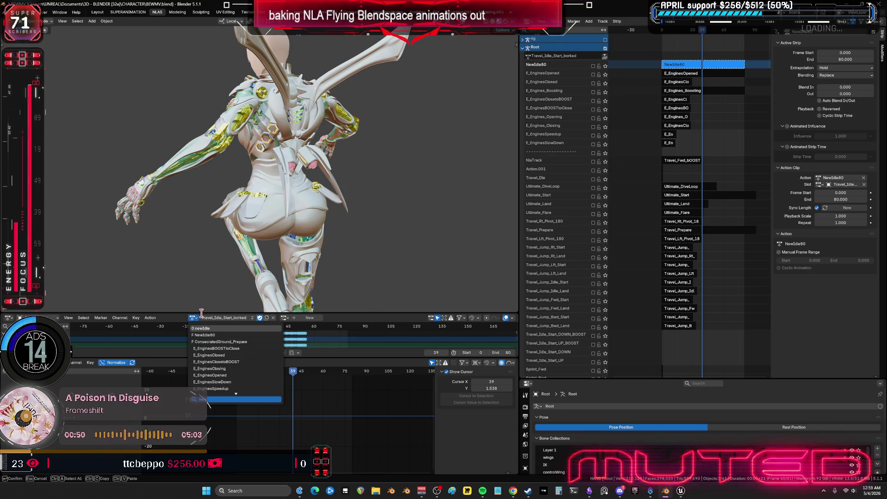
pyautogui.click(205, 335)
pyautogui.doubleClick(218, 318)
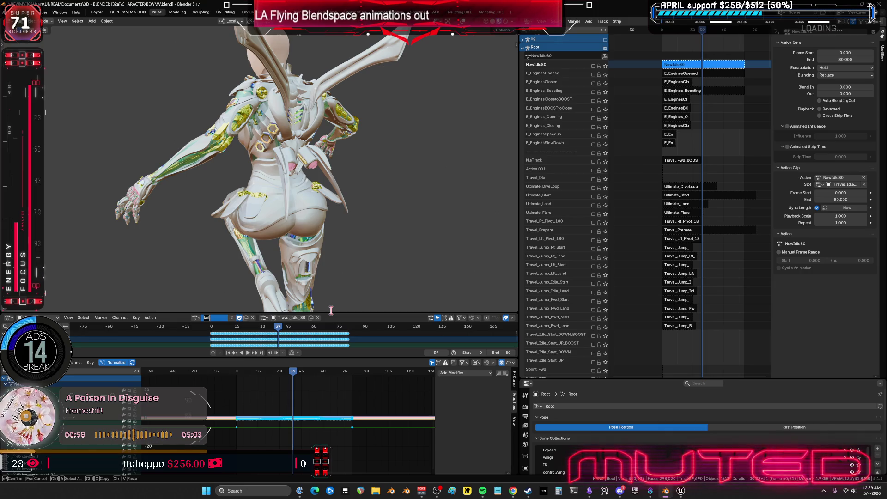
pyautogui.press('Return')
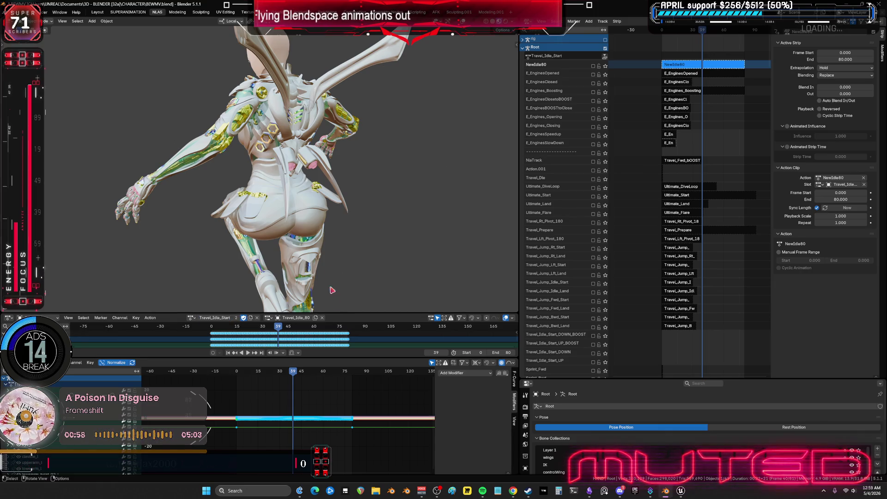
# Assign Travel_Idle_Start to the borked strip and rename that strip Travel_Idle_Start.
pyautogui.scroll(-20, 698, 262)
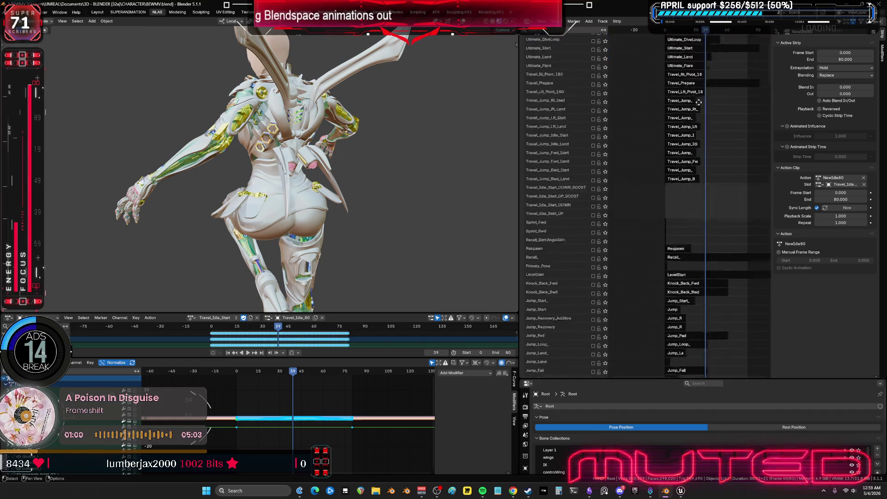
pyautogui.scroll(-8, 696, 305)
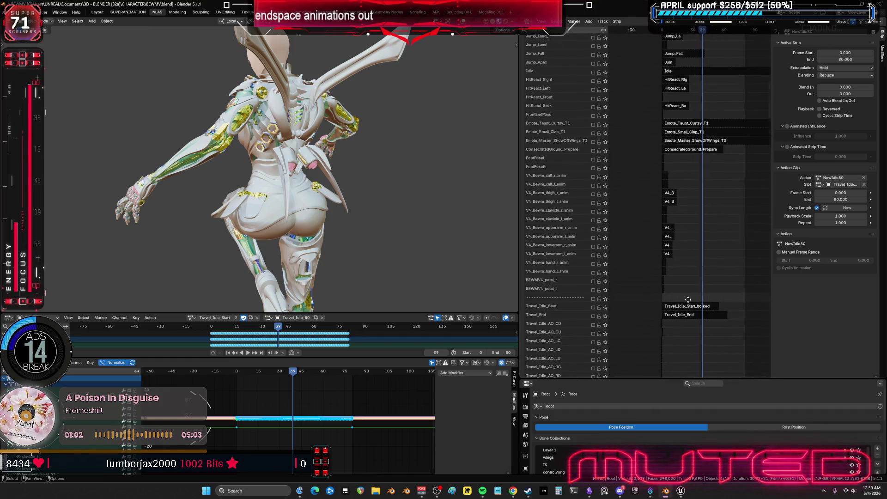
pyautogui.click(696, 220)
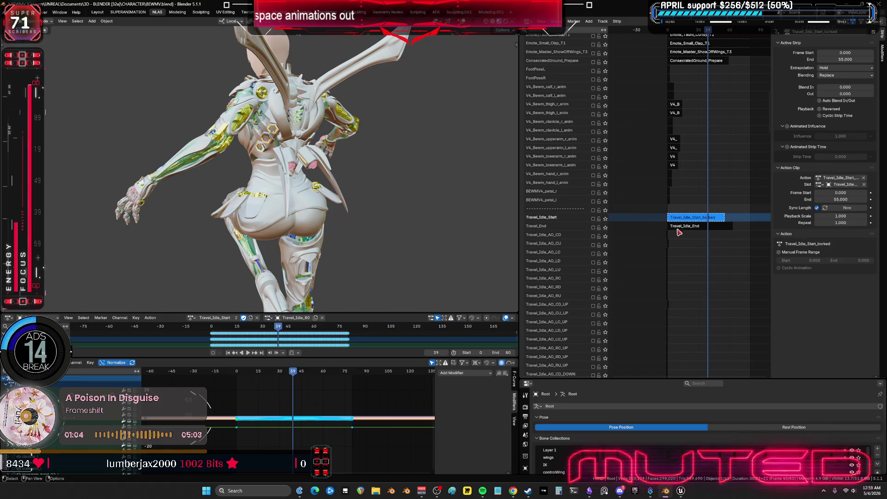
pyautogui.press('KP_Decimal')
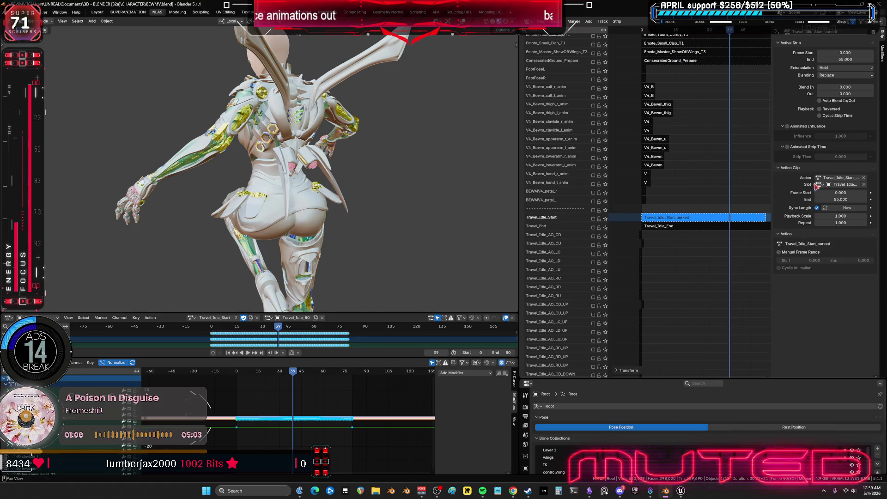
pyautogui.click(820, 178)
pyautogui.press('BackSpace')
pyautogui.press('BackSpace')
pyautogui.press('BackSpace')
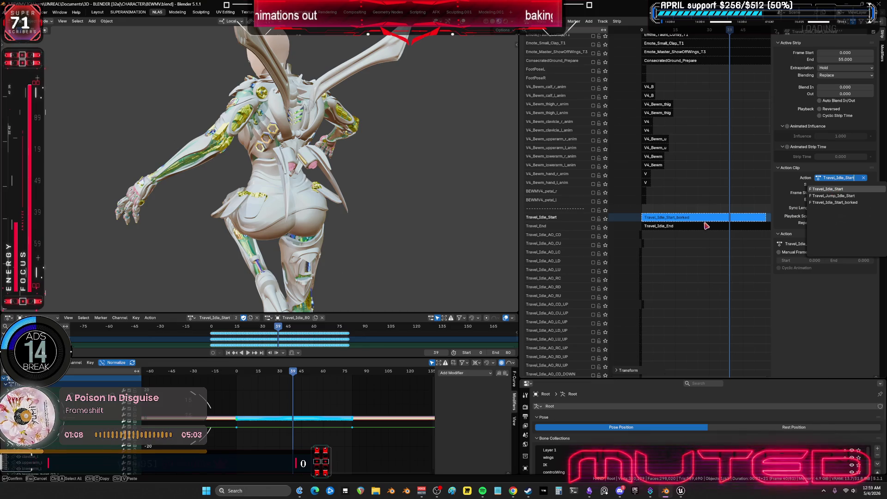
pyautogui.press('Return')
pyautogui.press('F2')
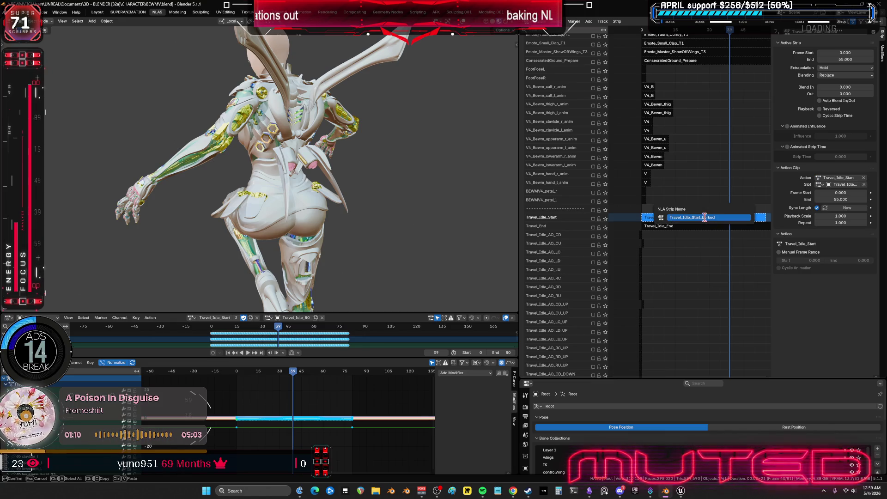
pyautogui.press('Return')
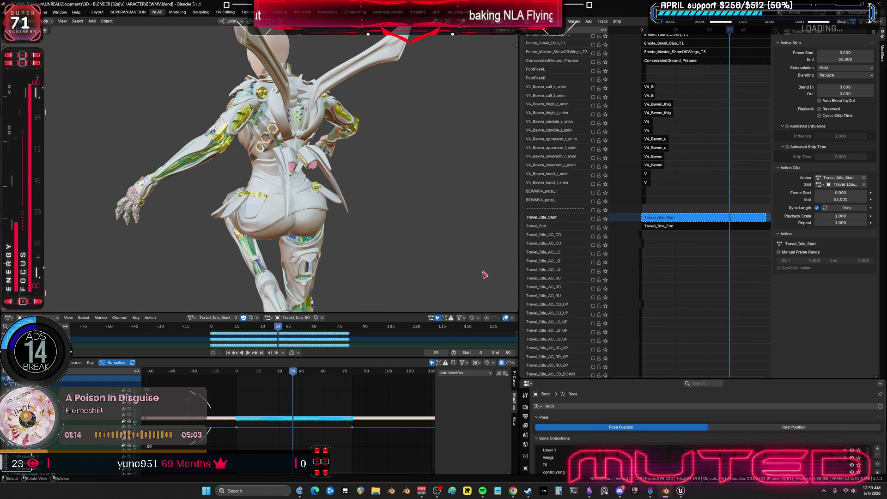
pyautogui.scroll(15, 621, 91)
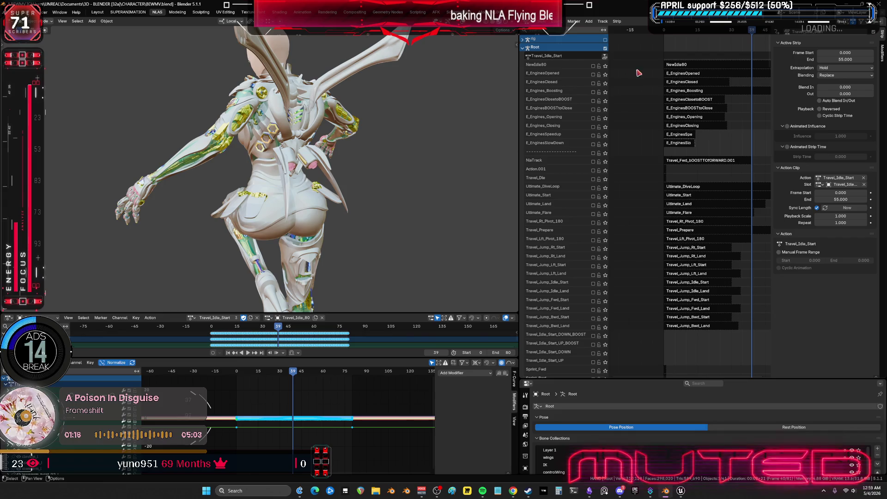
pyautogui.click(683, 68)
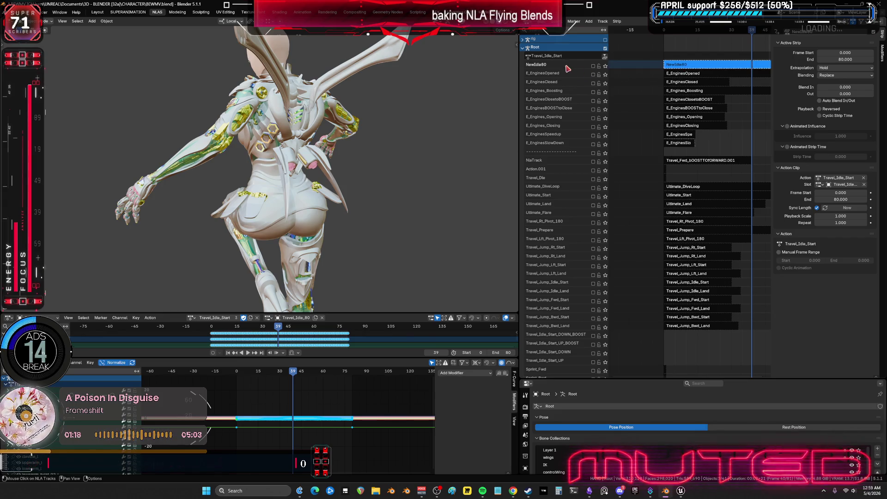
# Delete the NewIdle80 track from the NLA editor.
pyautogui.rightClick(567, 68)
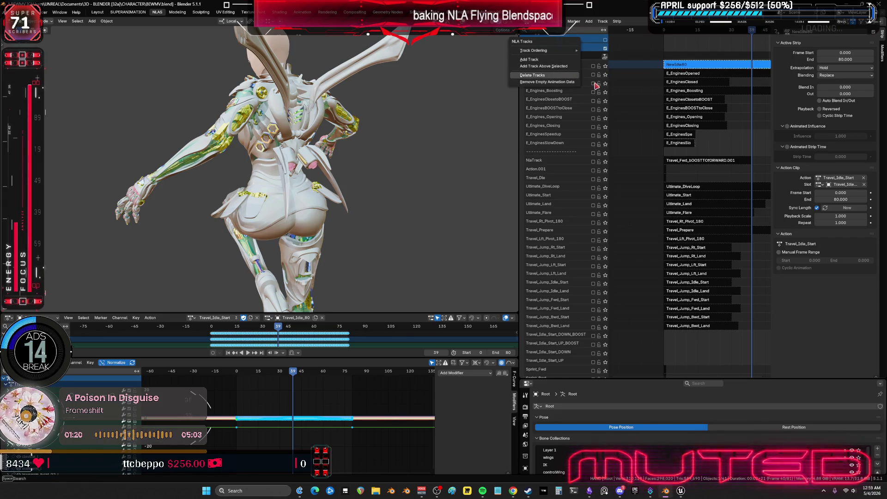
pyautogui.click(567, 75)
pyautogui.scroll(-20, 628, 241)
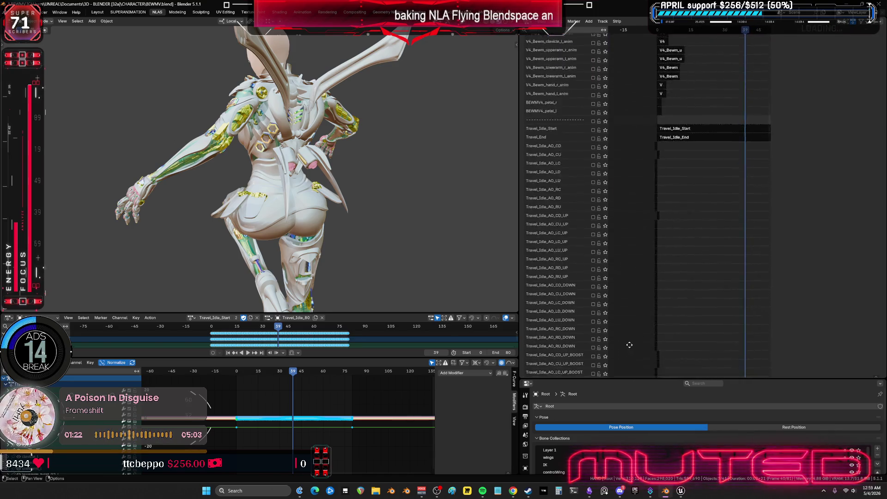
# Solo the Travel_Idle_Start track and play its animation back in reverse.
pyautogui.moveTo(679, 297); pyautogui.dragTo(688, 102, button='middle')
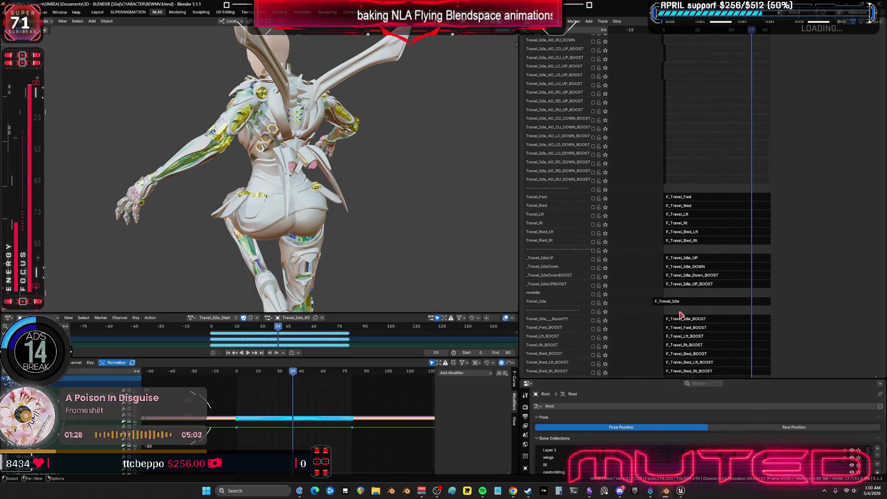
pyautogui.scroll(15, 686, 179)
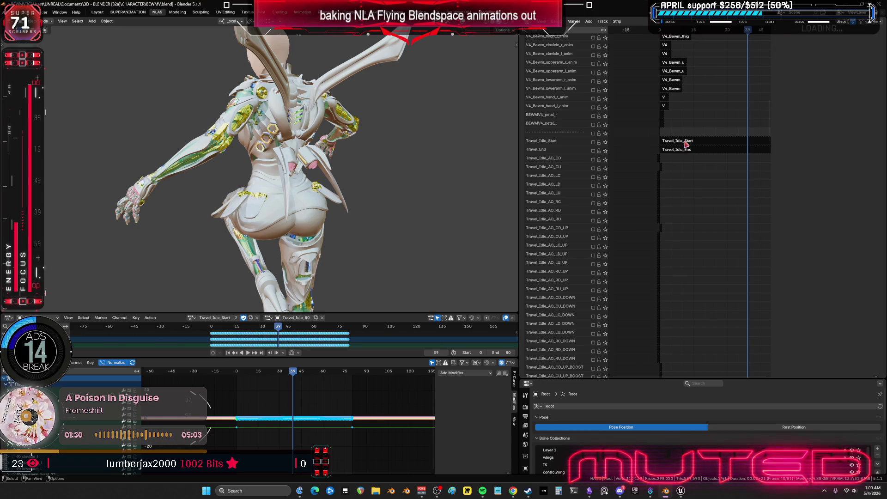
pyautogui.click(686, 143)
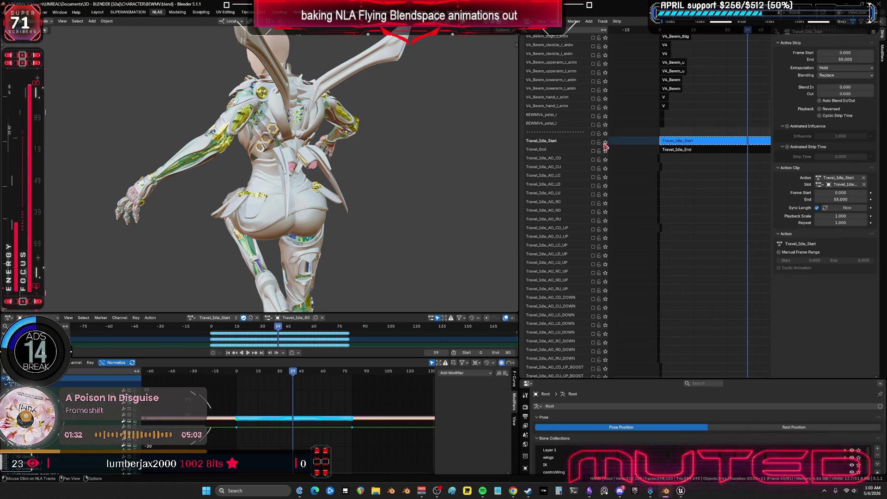
pyautogui.click(605, 142)
pyautogui.hotkey('shift', 'ctrl', 'space')
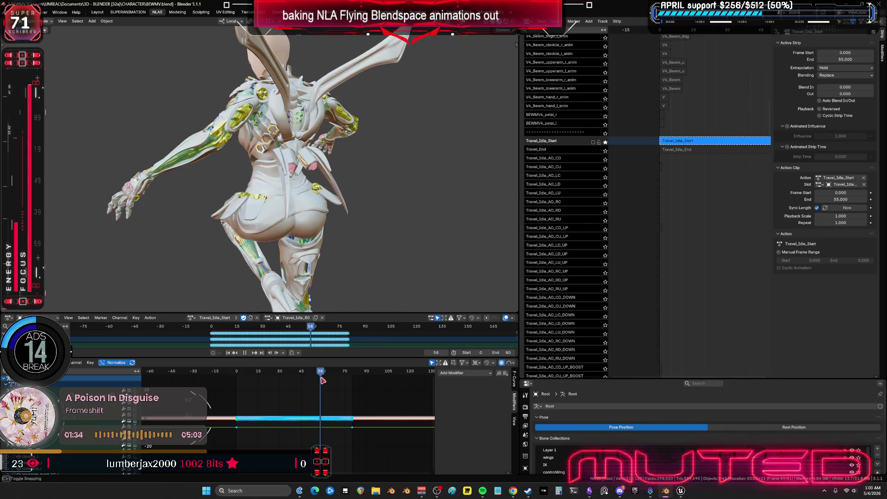
pyautogui.click(24, 12)
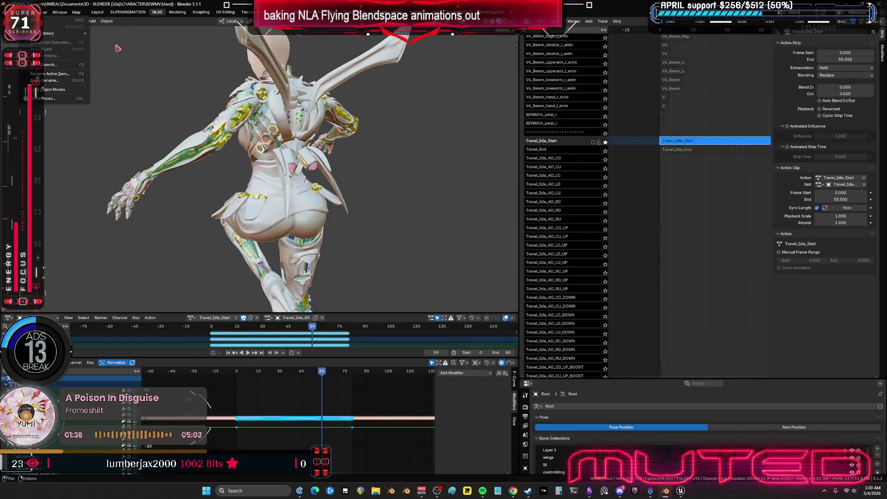
# Look over the Undo History list, then switch to the Unreal Engine editor.
pyautogui.moveTo(49, 33)
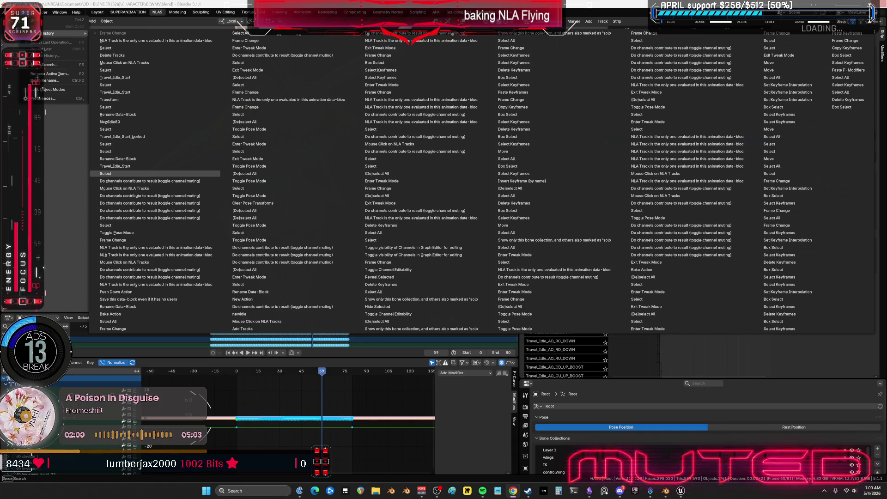
pyautogui.click(683, 494)
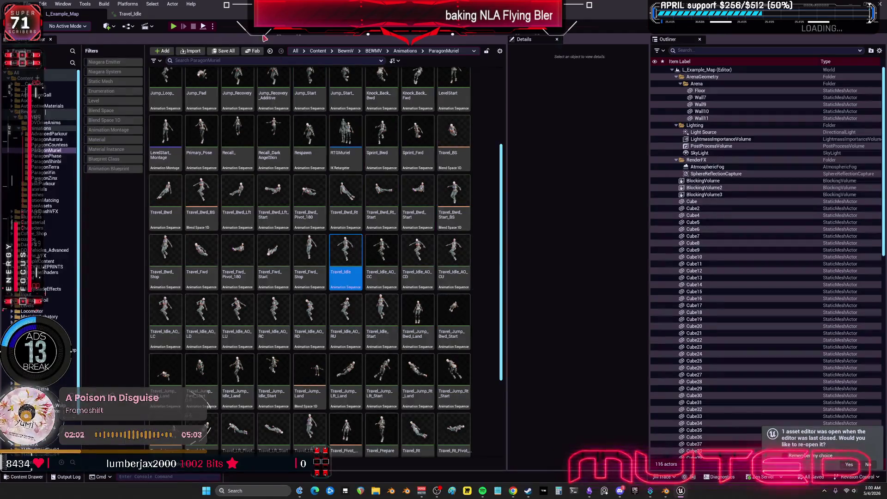
# Play-test the level standalone, running, jumping and flying along the ramp, then return to Blender.
pyautogui.click(174, 27)
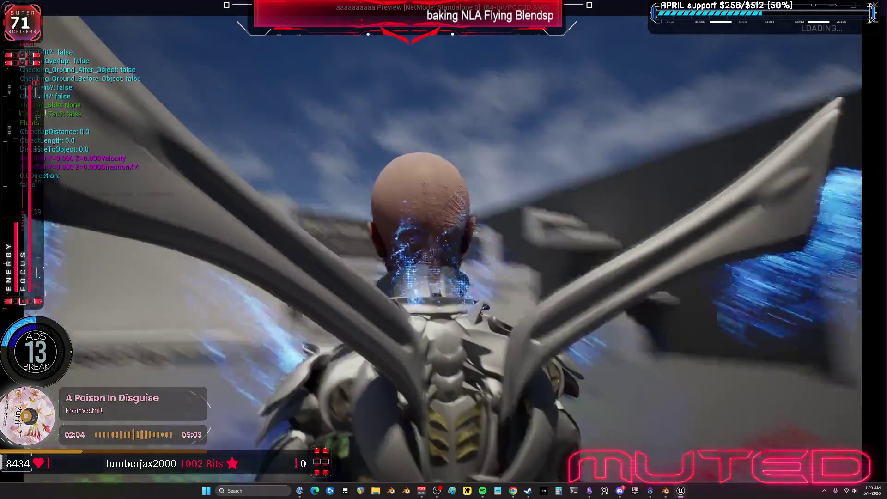
pyautogui.press('w')
pyautogui.press('space')
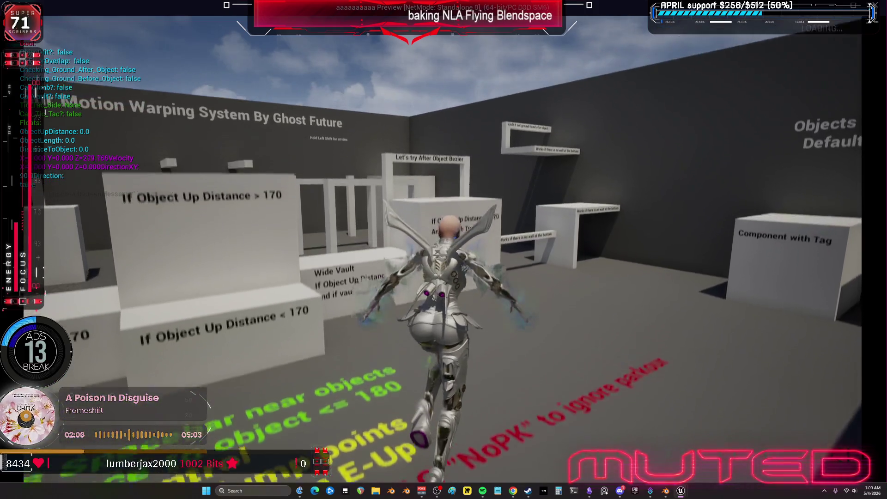
pyautogui.press('w')
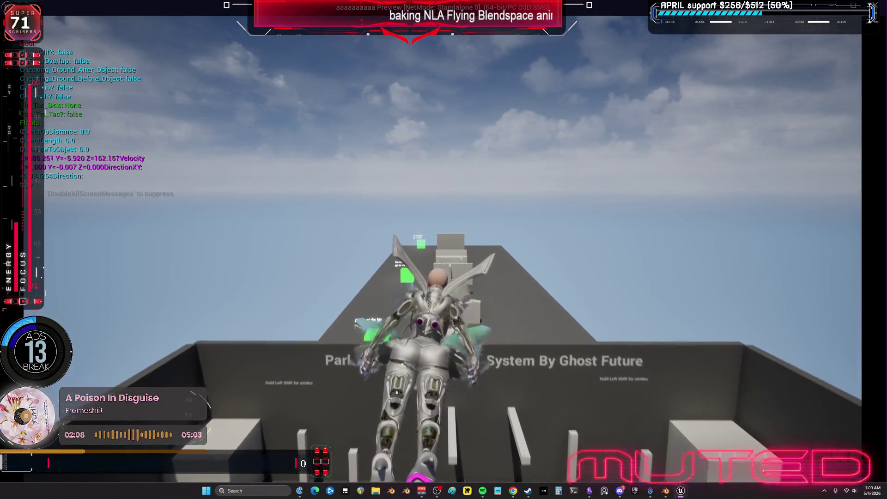
pyautogui.press('space')
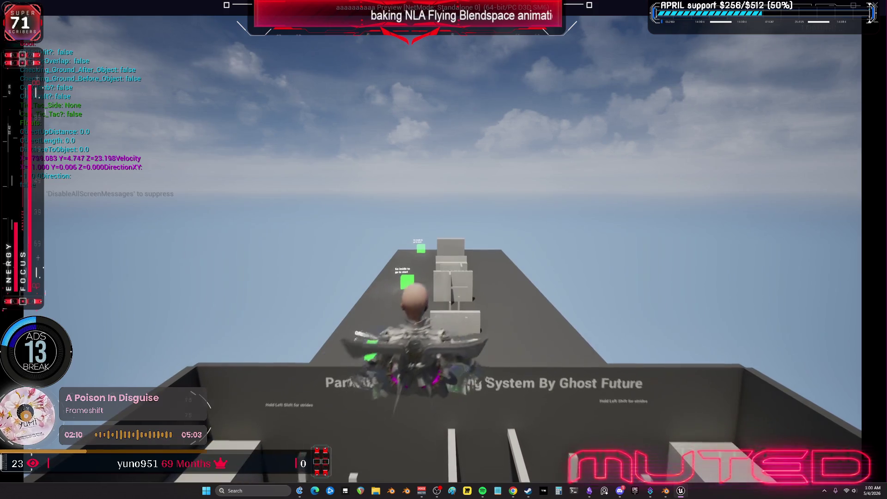
pyautogui.press('space')
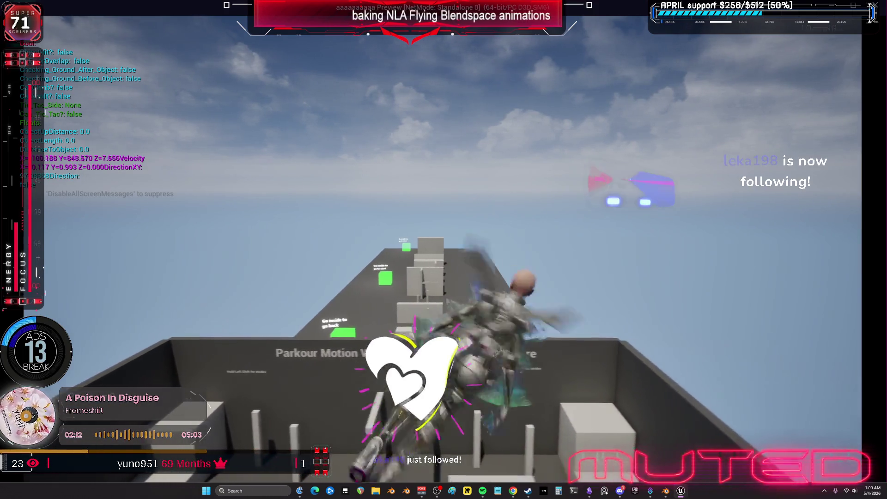
pyautogui.press('space')
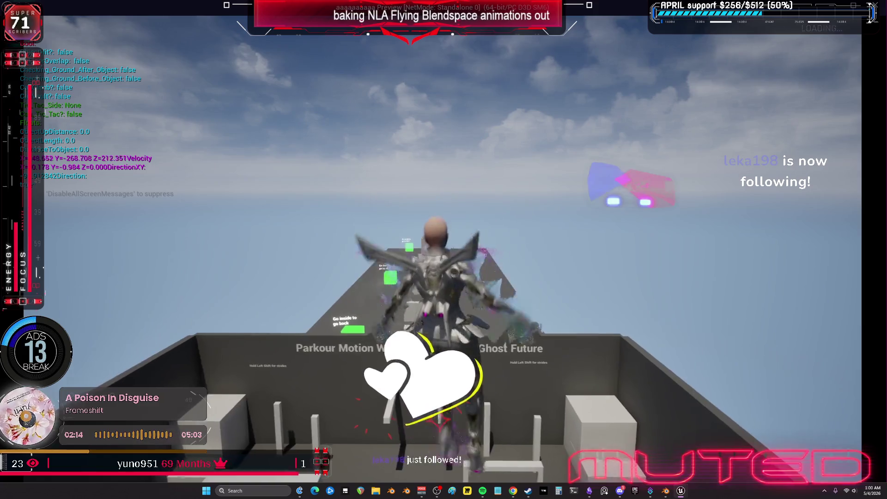
pyautogui.press('w')
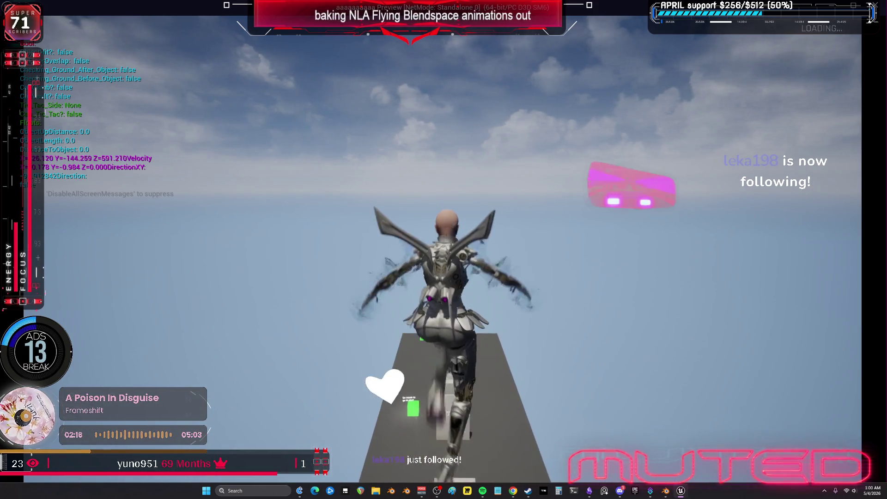
pyautogui.press('Escape')
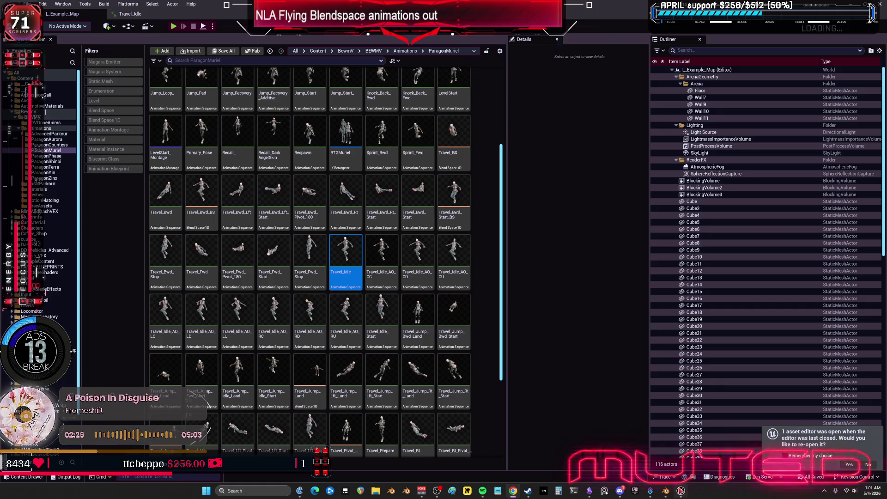
pyautogui.hotkey('alt', 'Tab')
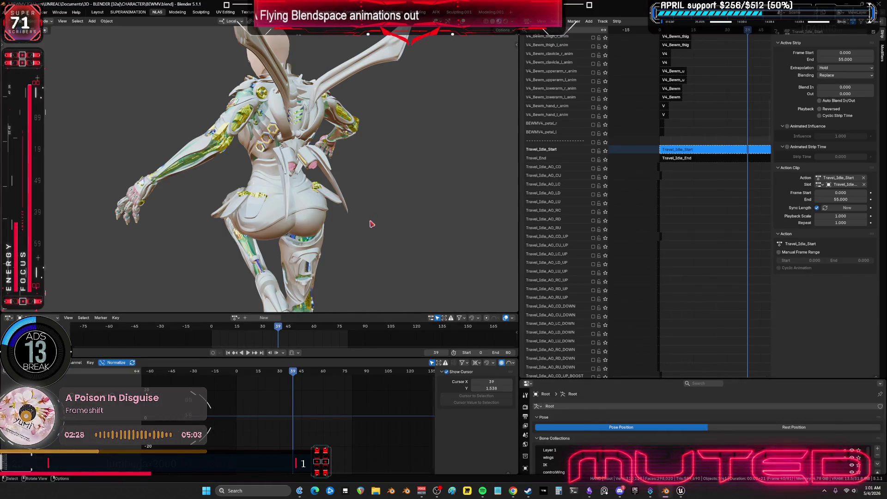
# Solo the Travel_Fwd track and play its animation while orbiting the character.
pyautogui.moveTo(397, 163); pyautogui.dragTo(436, 196, button='middle')
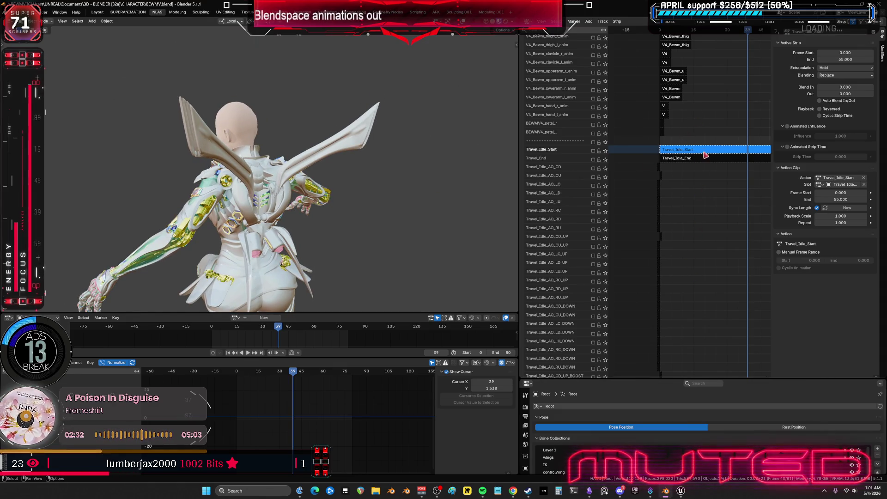
pyautogui.scroll(-20, 705, 156)
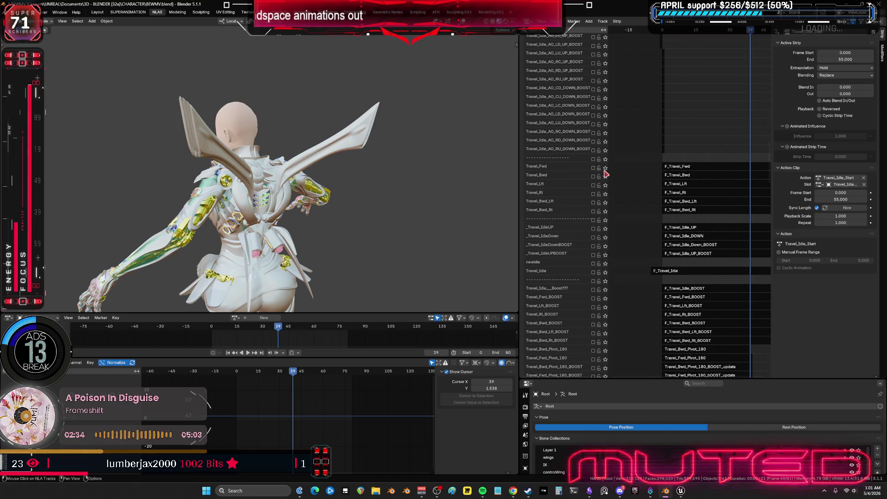
pyautogui.click(605, 168)
pyautogui.moveTo(326, 193)
pyautogui.mouseDown(button='middle')
pyautogui.moveTo(240, 305)
pyautogui.moveTo(276, 300)
pyautogui.mouseUp(button='middle')
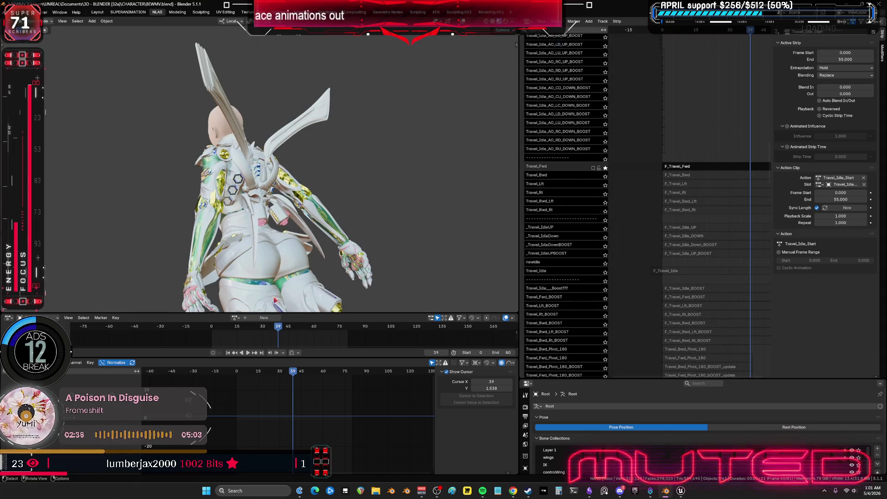
pyautogui.press('space')
pyautogui.moveTo(319, 213); pyautogui.dragTo(362, 194, button='middle')
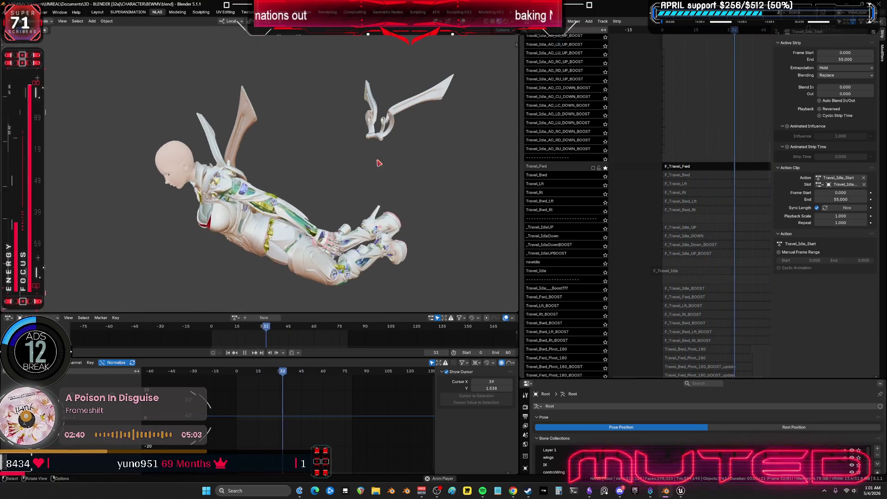
# Re-enable the Travel_Fwd track's mute checkbox and pause playback.
pyautogui.scroll(15, 605, 162)
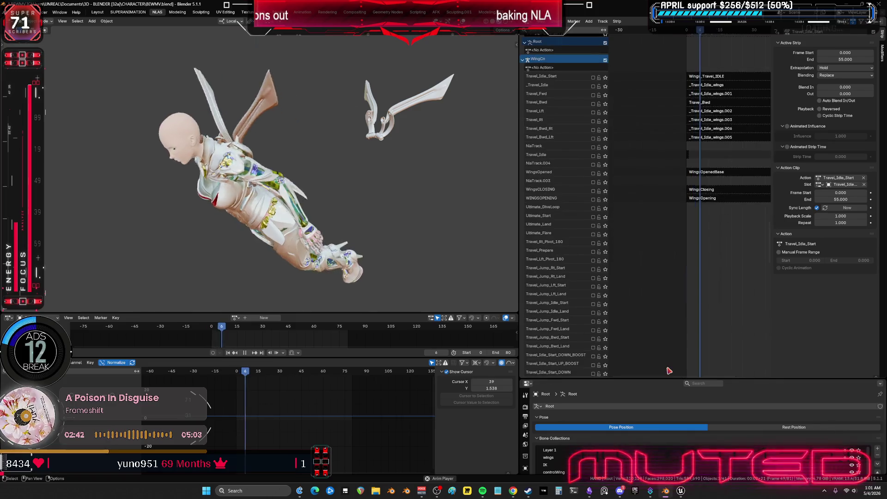
pyautogui.click(593, 95)
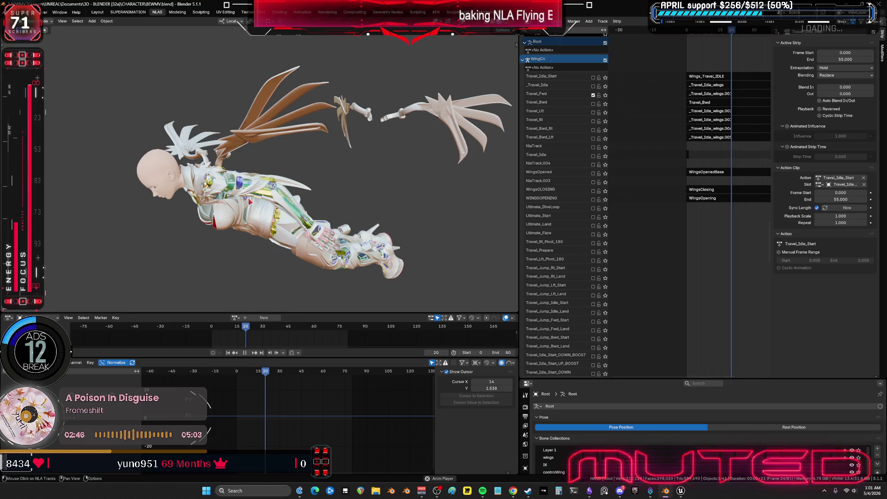
pyautogui.moveTo(333, 222)
pyautogui.mouseDown(button='middle')
pyautogui.moveTo(179, 229)
pyautogui.moveTo(315, 201)
pyautogui.mouseUp(button='middle')
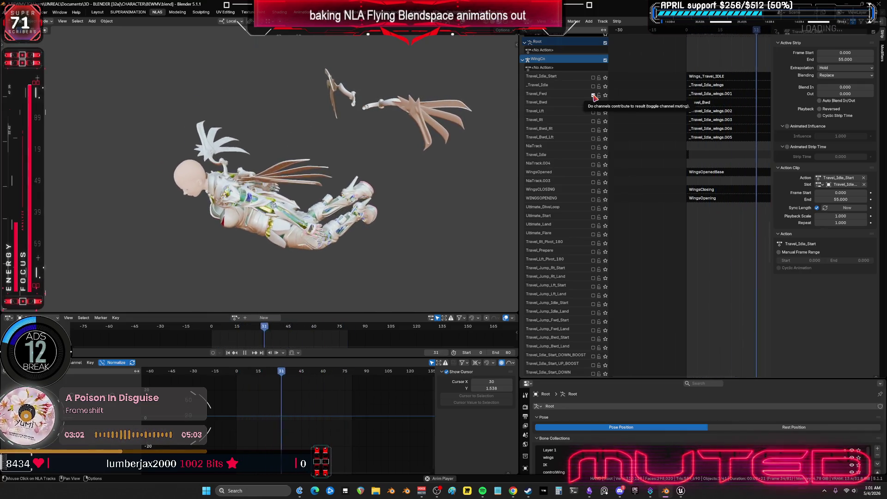
pyautogui.click(593, 95)
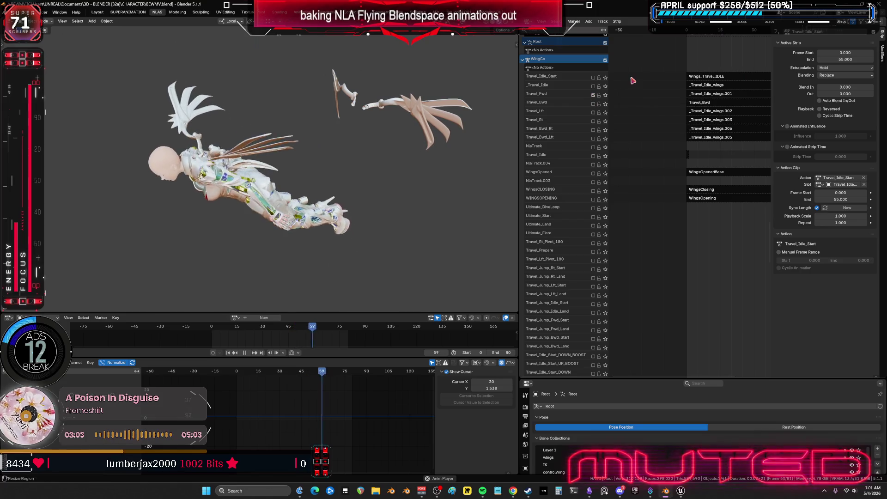
pyautogui.click(247, 354)
# Solo the Forward->ForwardBoost track and scrub through its wing transition.
pyautogui.moveTo(691, 223)
pyautogui.mouseDown(button='middle')
pyautogui.moveTo(664, 214)
pyautogui.moveTo(617, 125)
pyautogui.moveTo(671, 125)
pyautogui.moveTo(676, 313)
pyautogui.mouseUp(button='middle')
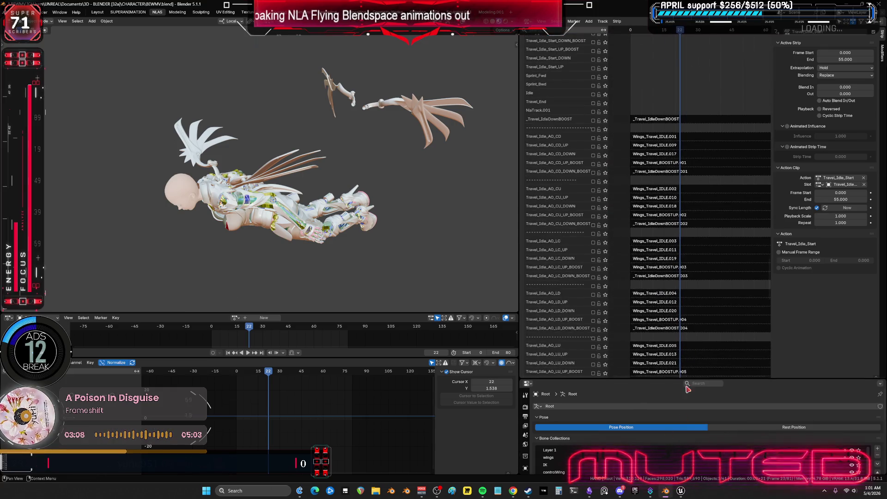
pyautogui.scroll(-10, 676, 313)
pyautogui.scroll(-3, 683, 259)
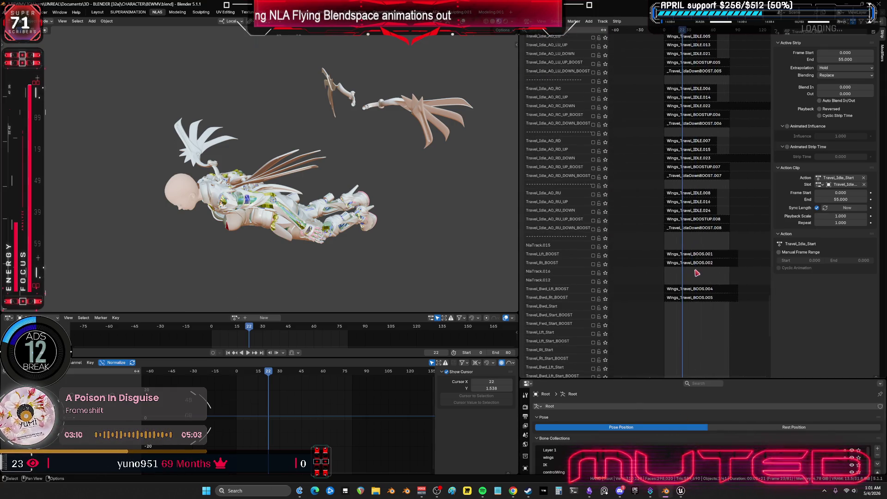
pyautogui.keyDown('shift'); pyautogui.scroll(-10, 674, 286); pyautogui.keyUp('shift')
pyautogui.scroll(-3, 669, 303)
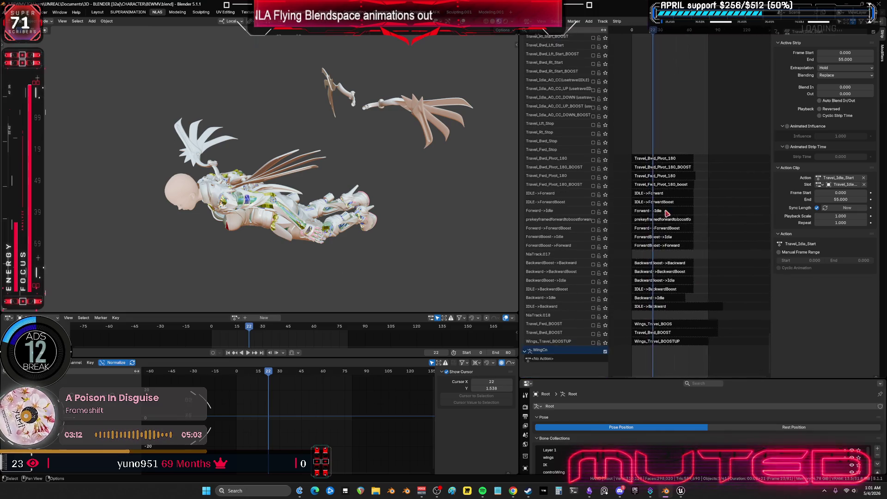
pyautogui.keyDown('shift'); pyautogui.scroll(5, 716, 215); pyautogui.keyUp('shift')
pyautogui.scroll(3, 663, 235)
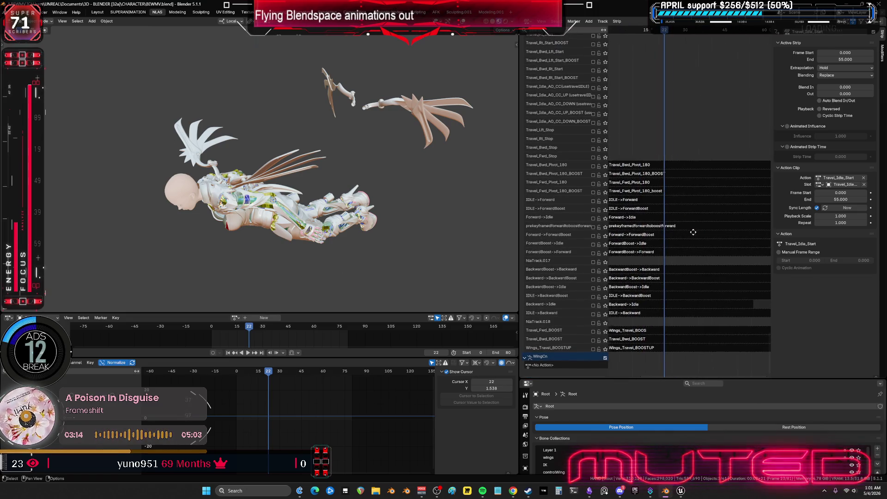
pyautogui.click(605, 234)
pyautogui.moveTo(406, 143)
pyautogui.mouseDown(button='middle')
pyautogui.moveTo(361, 236)
pyautogui.moveTo(303, 229)
pyautogui.moveTo(342, 196)
pyautogui.moveTo(296, 181)
pyautogui.mouseUp(button='middle')
pyautogui.moveTo(296, 181)
pyautogui.mouseDown()
pyautogui.moveTo(267, 198)
pyautogui.moveTo(297, 210)
pyautogui.moveTo(425, 200)
pyautogui.mouseUp()
pyautogui.click(605, 236)
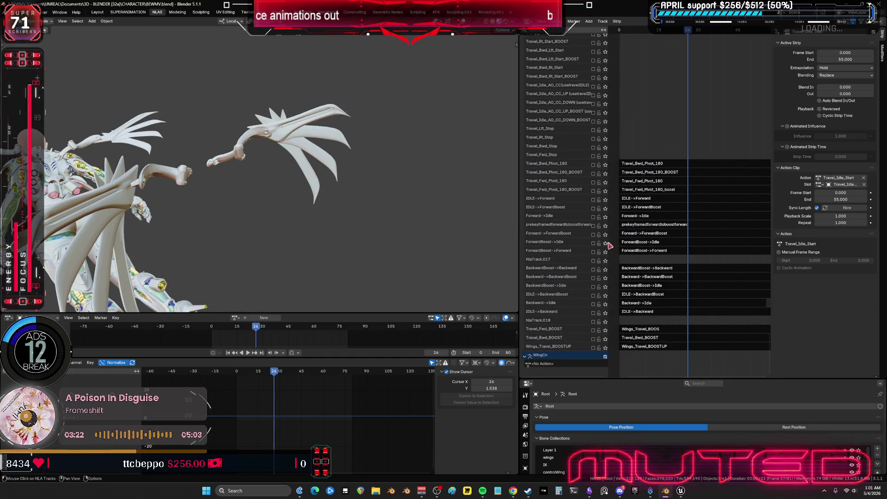
# Solo BackwardBoost->Backward, then IDLE->Backward, scrubbing through each pose.
pyautogui.click(605, 270)
pyautogui.moveTo(351, 240)
pyautogui.mouseDown()
pyautogui.moveTo(283, 240)
pyautogui.moveTo(279, 225)
pyautogui.moveTo(390, 198)
pyautogui.moveTo(300, 208)
pyautogui.moveTo(261, 197)
pyautogui.mouseUp()
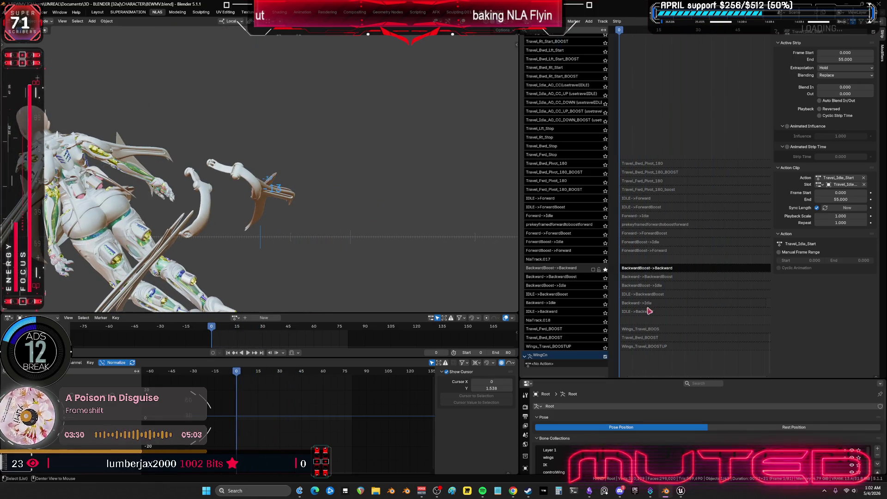
pyautogui.click(605, 313)
pyautogui.moveTo(309, 251)
pyautogui.mouseDown()
pyautogui.moveTo(416, 233)
pyautogui.moveTo(291, 242)
pyautogui.moveTo(257, 210)
pyautogui.moveTo(392, 215)
pyautogui.moveTo(398, 225)
pyautogui.mouseUp()
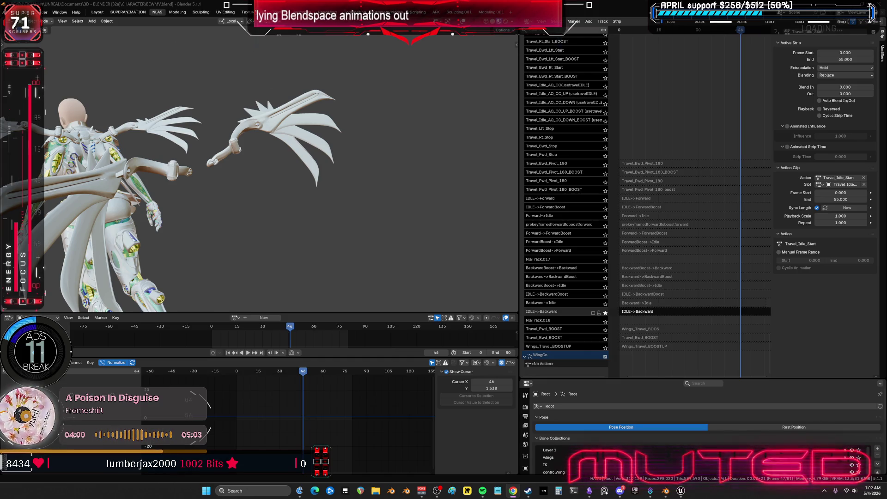
# Unsolo IDLE->Backward, orbit to a tilted side view, and scroll up the track list.
pyautogui.moveTo(695, 154)
pyautogui.mouseDown(button='middle')
pyautogui.moveTo(687, 168)
pyautogui.moveTo(693, 370)
pyautogui.moveTo(769, 327)
pyautogui.moveTo(707, 360)
pyautogui.mouseUp(button='middle')
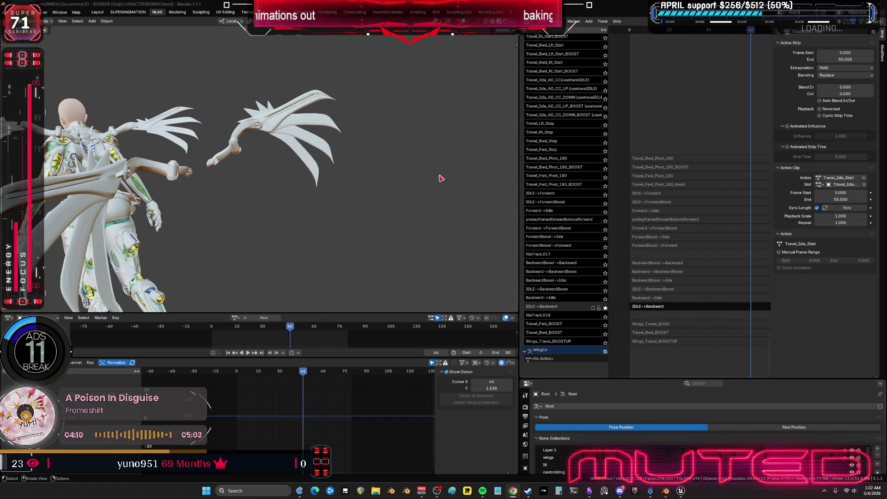
pyautogui.click(606, 307)
pyautogui.moveTo(331, 221)
pyautogui.mouseDown(button='middle')
pyautogui.moveTo(257, 204)
pyautogui.moveTo(270, 195)
pyautogui.mouseUp(button='middle')
pyautogui.scroll(10, 669, 158)
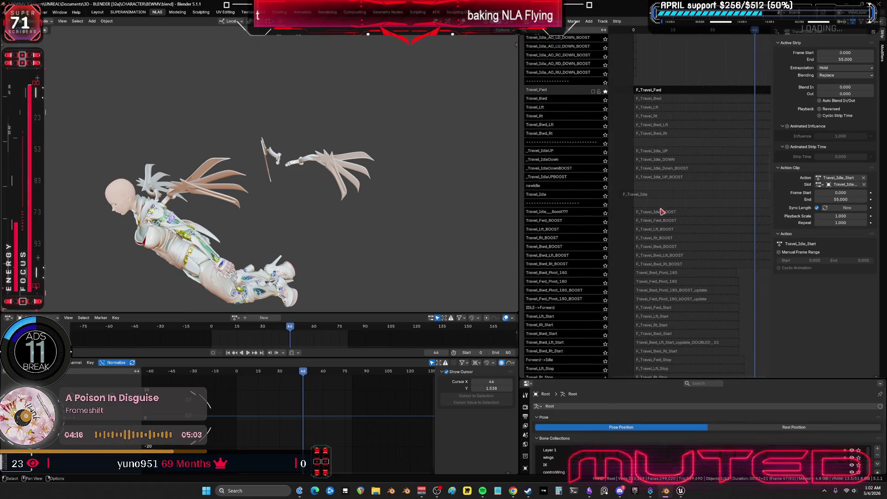
# Unsolo Travel_Fwd and browse the tracks, selecting the F_Travel_Idle and NewIdle80 strips.
pyautogui.click(606, 92)
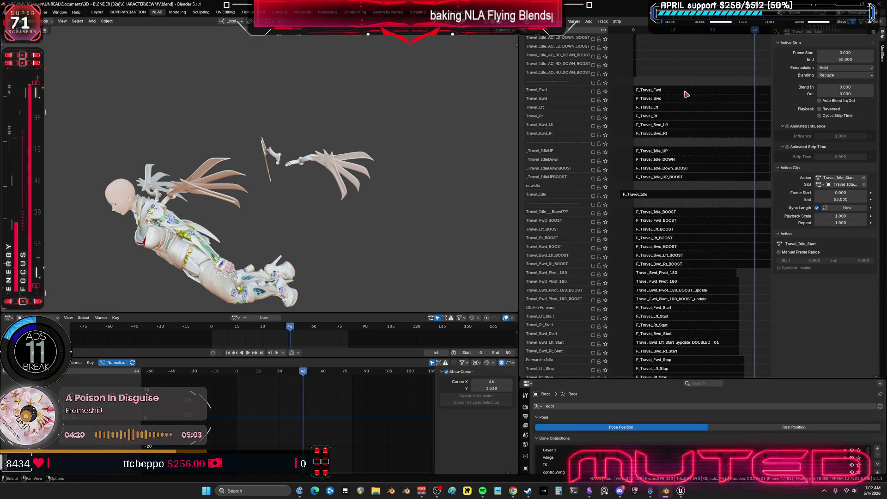
pyautogui.click(659, 195)
pyautogui.moveTo(641, 143); pyautogui.dragTo(646, 365, button='middle')
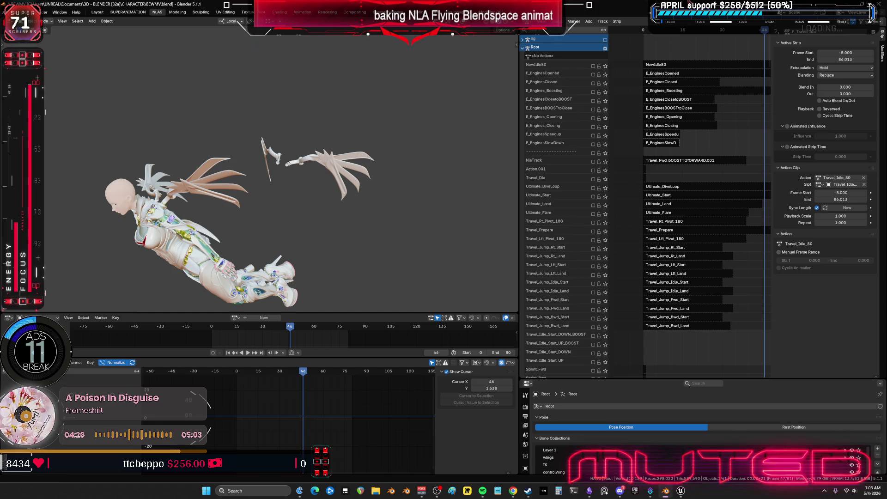
pyautogui.click(702, 70)
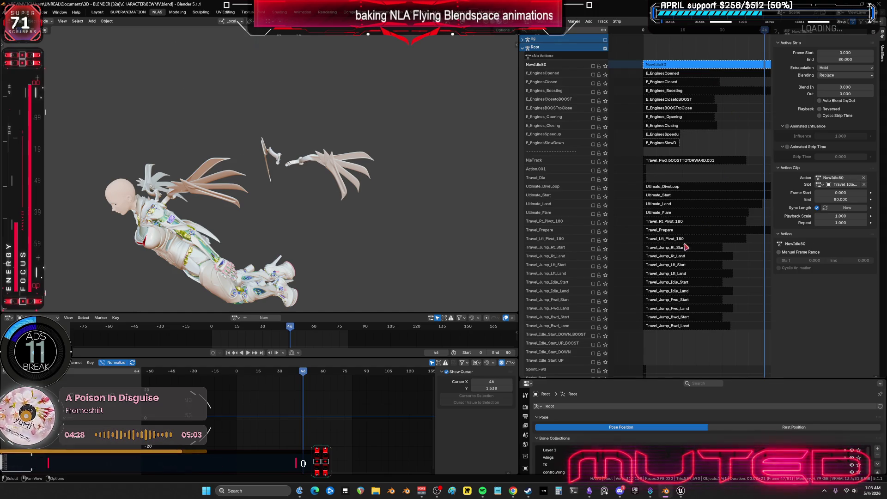
pyautogui.scroll(-10, 675, 98)
pyautogui.moveTo(676, 99); pyautogui.dragTo(632, 99, button='middle')
pyautogui.scroll(-15, 632, 235)
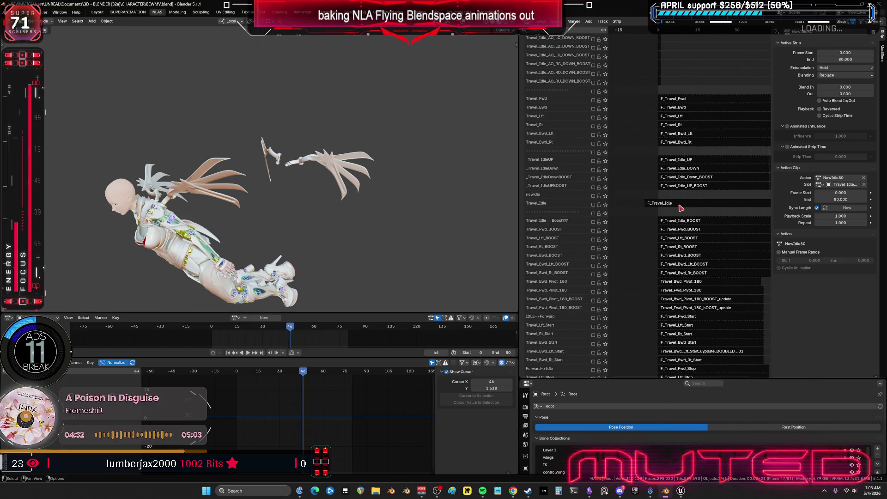
# Reselect the F_Travel_Idle strip and search the action list for F_Travel_Idle.
pyautogui.click(678, 205)
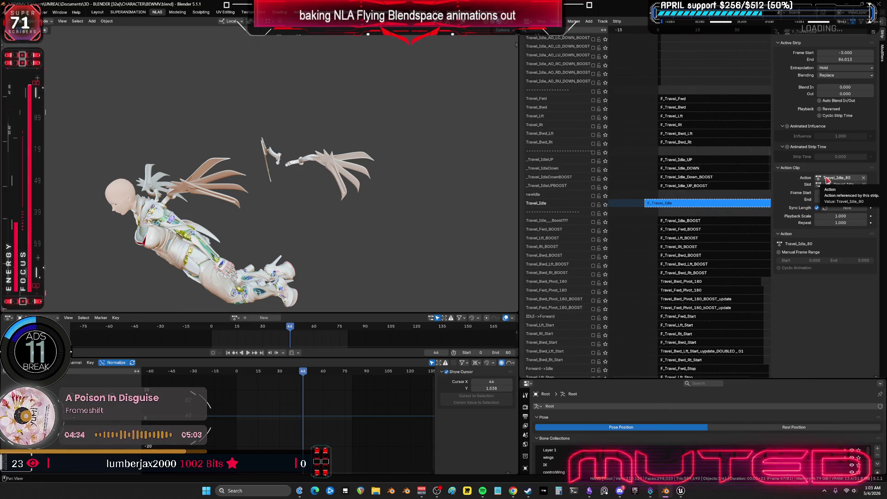
pyautogui.doubleClick(662, 206)
pyautogui.hotkey('ctrl', 'c')
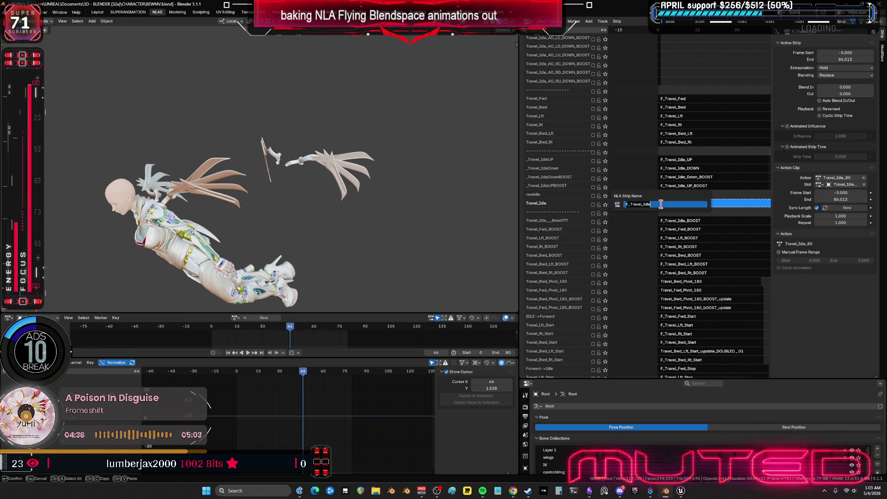
pyautogui.click(840, 178)
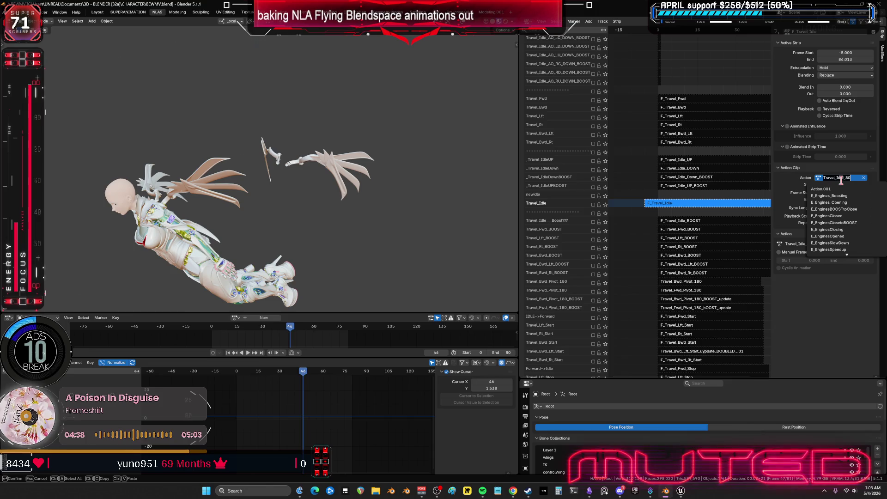
pyautogui.click(236, 317)
pyautogui.hotkey('ctrl', 'v')
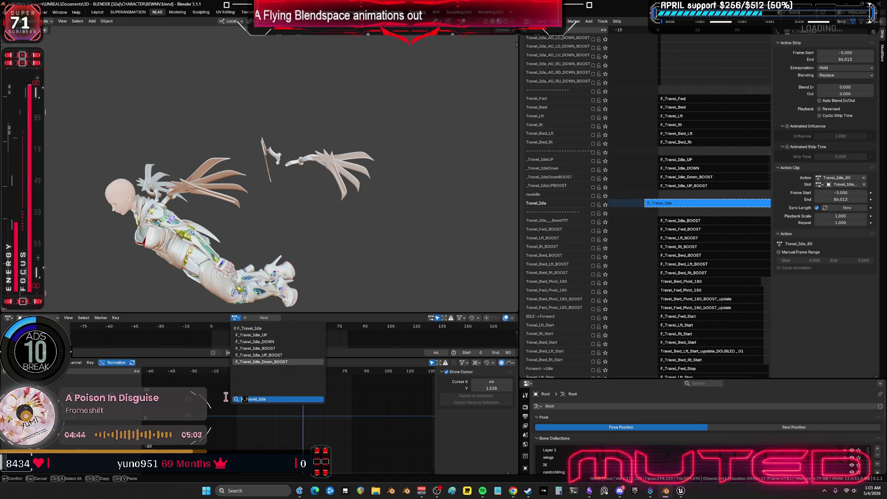
# Load the Travel_Idle_80 action and rename it Travel_Idle_80old.
pyautogui.press('Delete')
pyautogui.press('Delete')
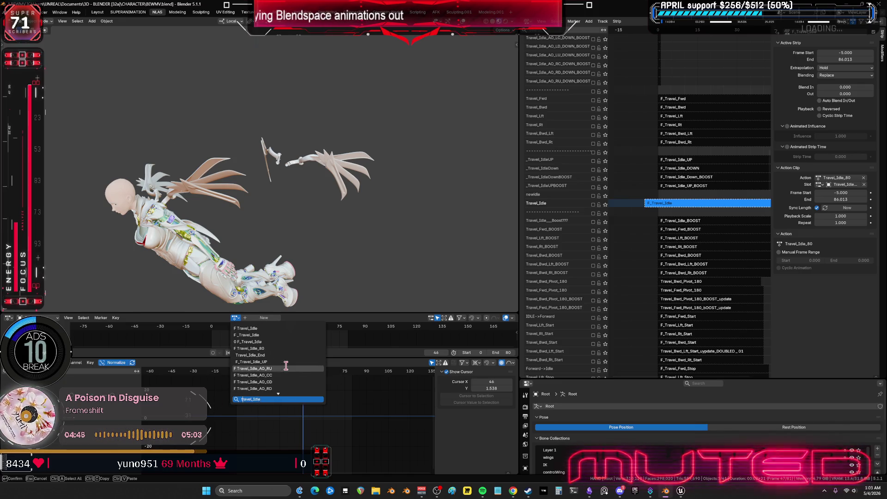
pyautogui.press('Return')
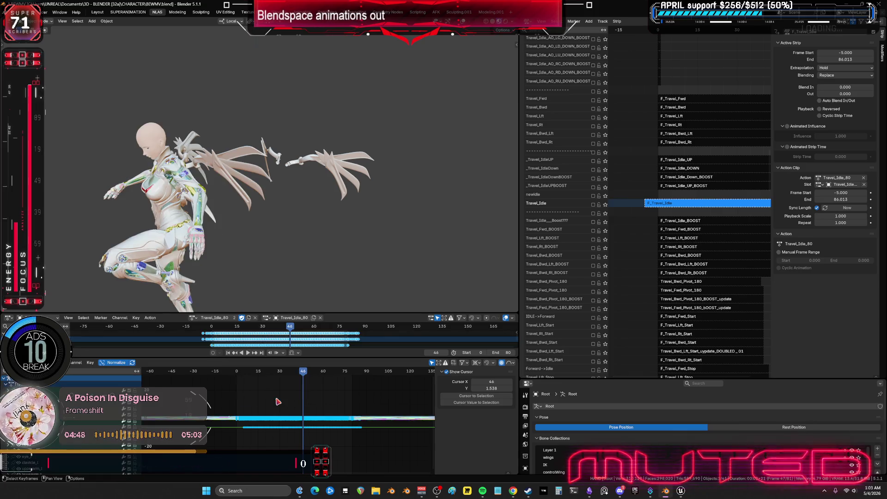
pyautogui.click(223, 319)
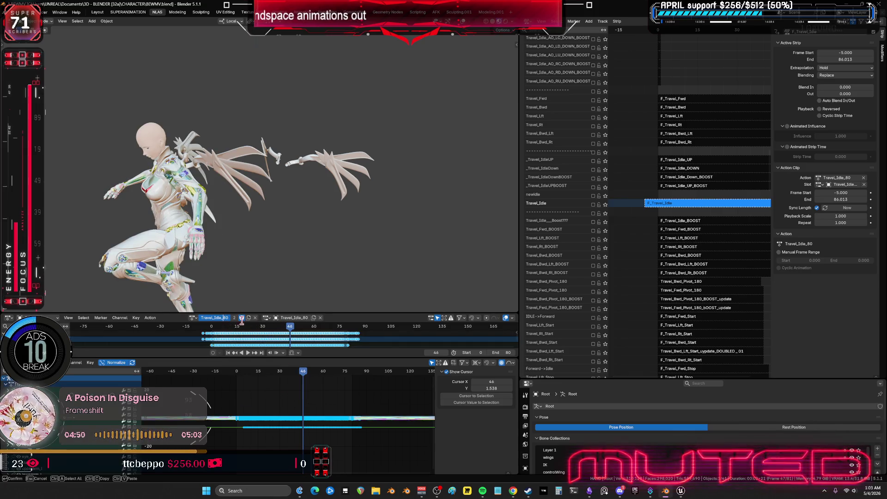
pyautogui.write('old')
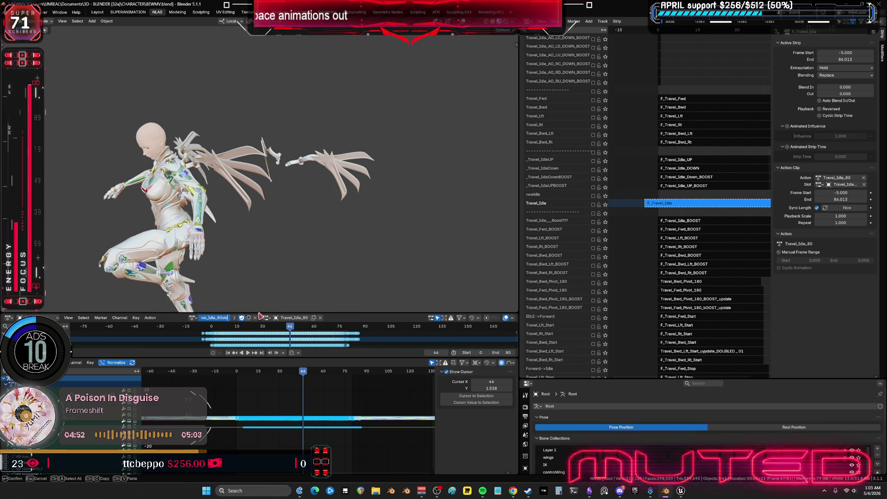
pyautogui.press('Return')
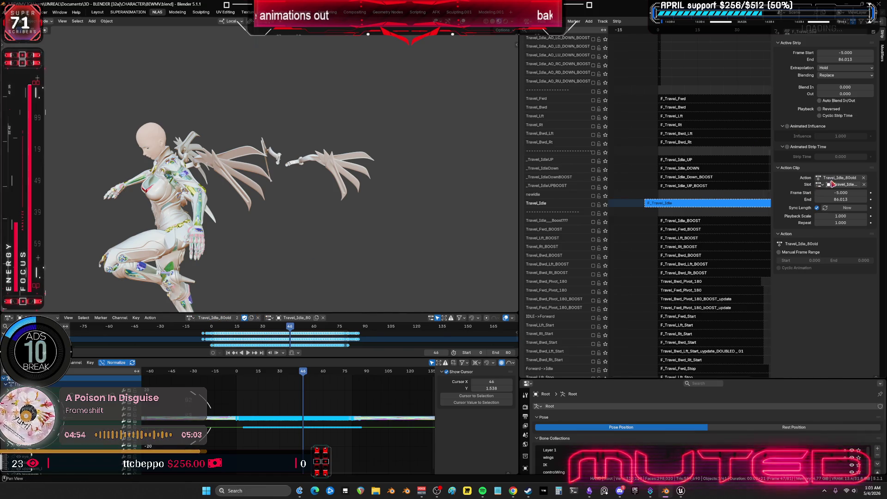
# Check the strip's action list without changing it, then select the NewIdle80 strip.
pyautogui.click(823, 177)
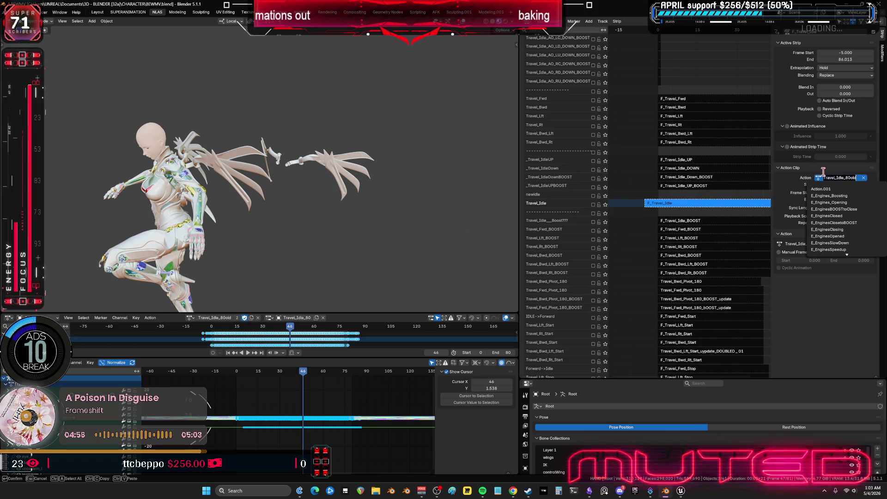
pyautogui.press('Home')
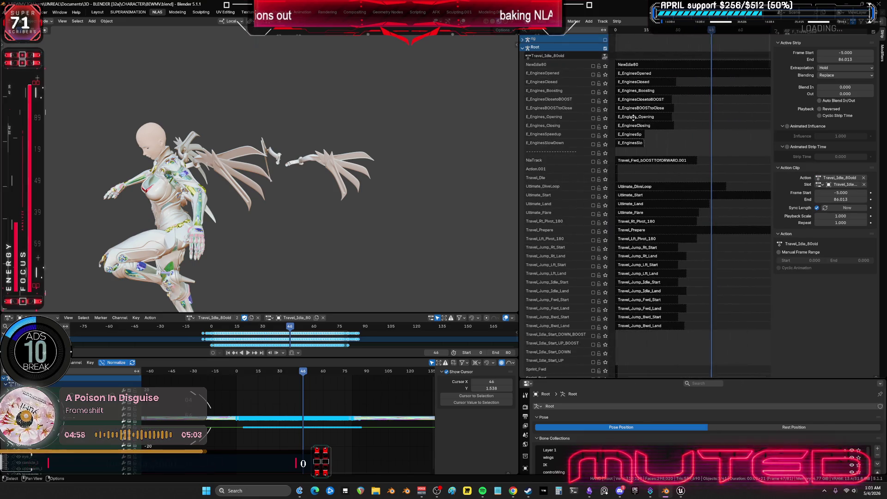
pyautogui.click(639, 73)
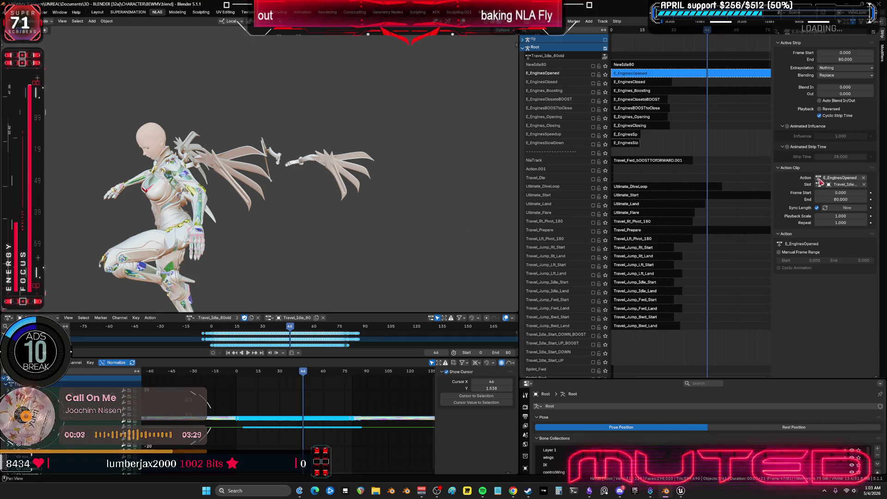
pyautogui.click(640, 64)
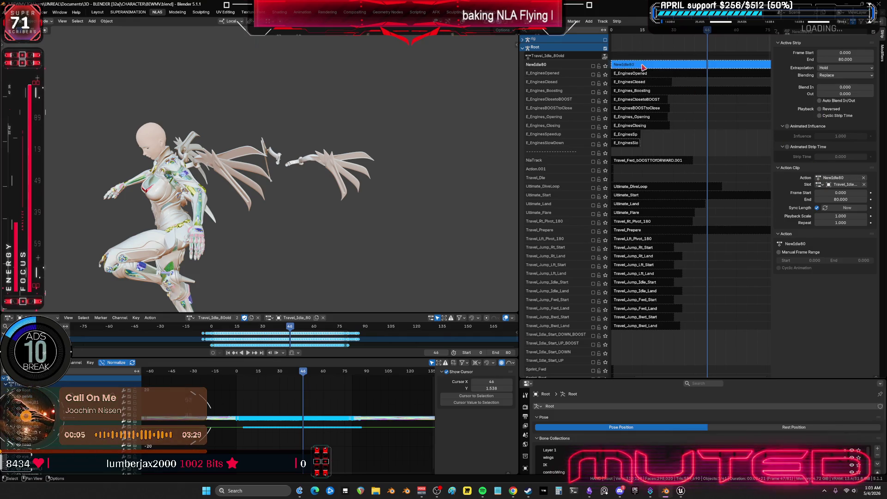
# Load NewIdle80 and try renaming it F_Travel_Idle, then undo the clashing rename.
pyautogui.click(191, 318)
pyautogui.write('80')
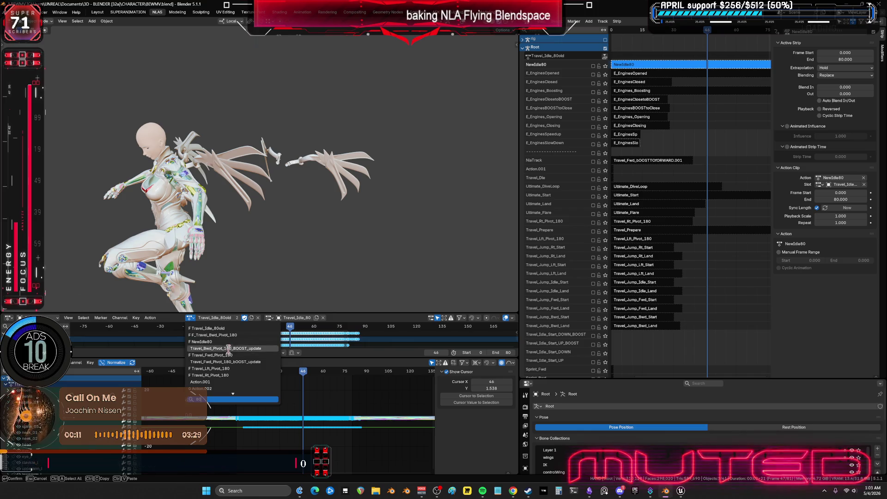
pyautogui.press('Return')
pyautogui.click(216, 318)
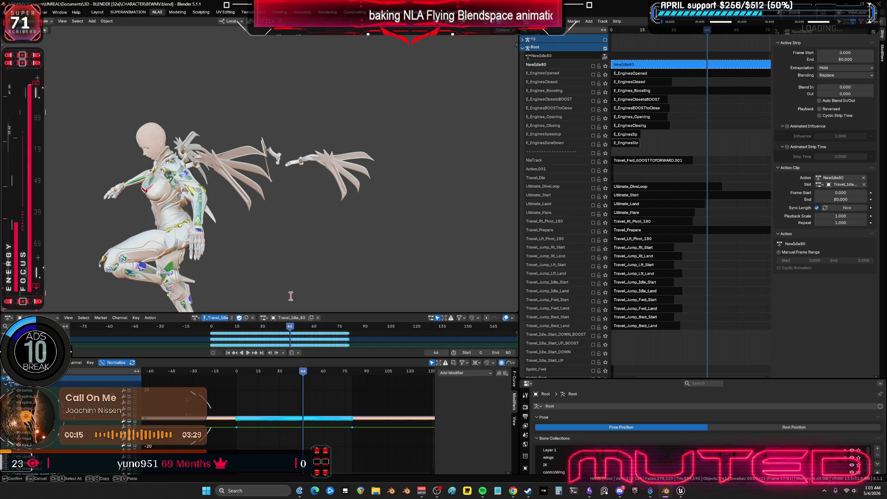
pyautogui.press('Return')
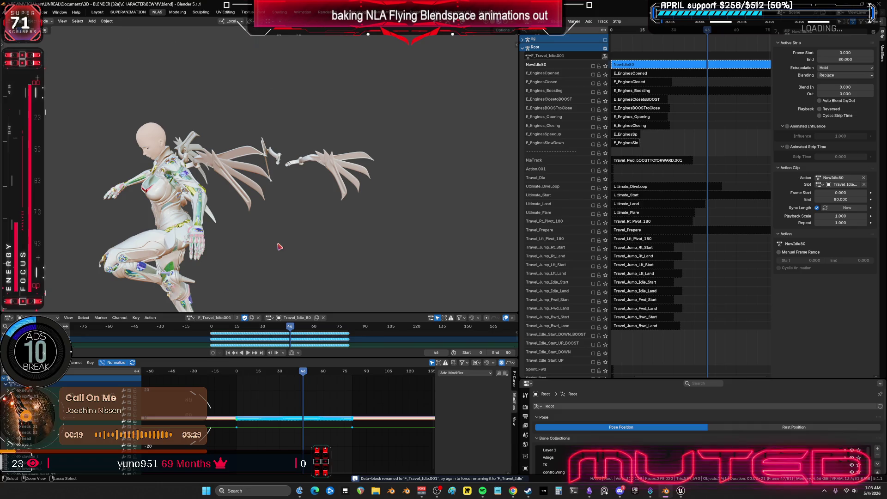
pyautogui.hotkey('ctrl', 'z')
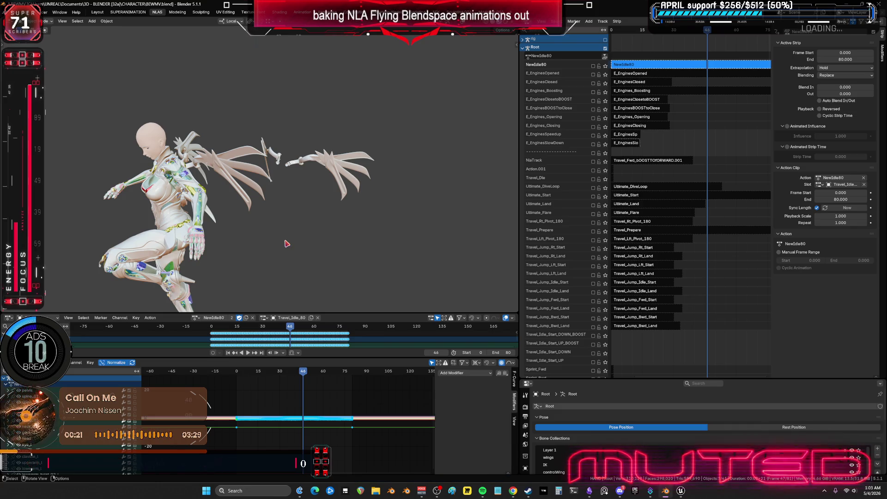
# Rename the existing F_Travel_Idle action to F_Travel_Idleold.
pyautogui.click(197, 318)
pyautogui.write('Travel_Idle')
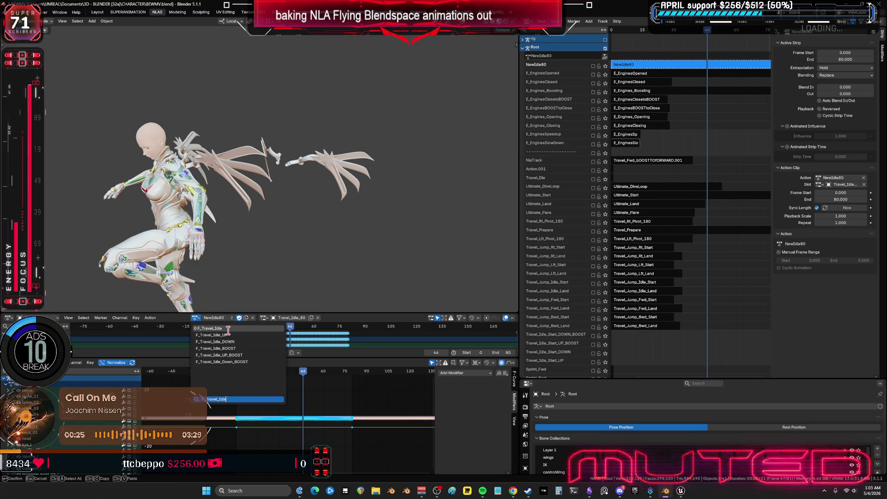
pyautogui.click(226, 328)
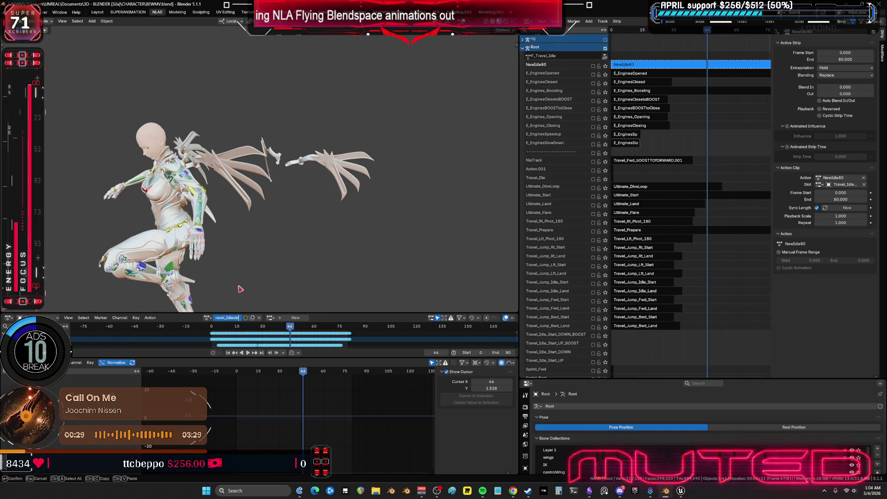
pyautogui.write('old')
pyautogui.press('Return')
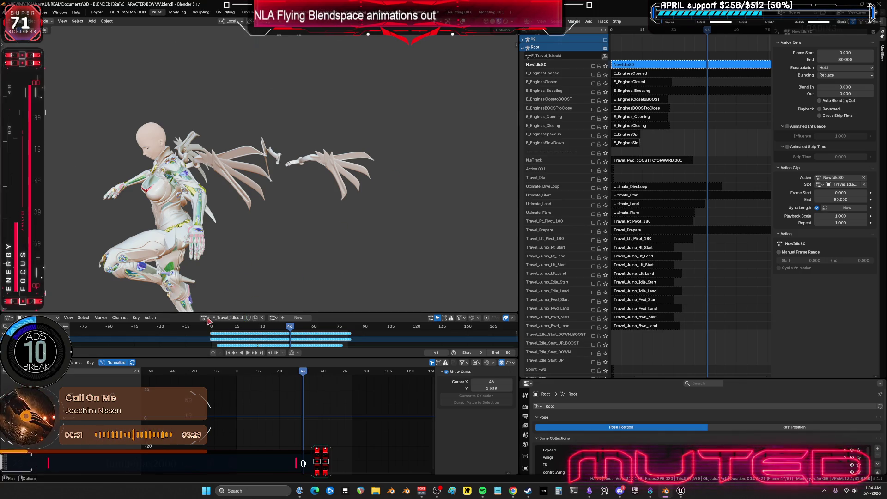
# Rename the baked NewIdle80 action to F_Travel_Idle and delete its leftover NLA track.
pyautogui.click(204, 318)
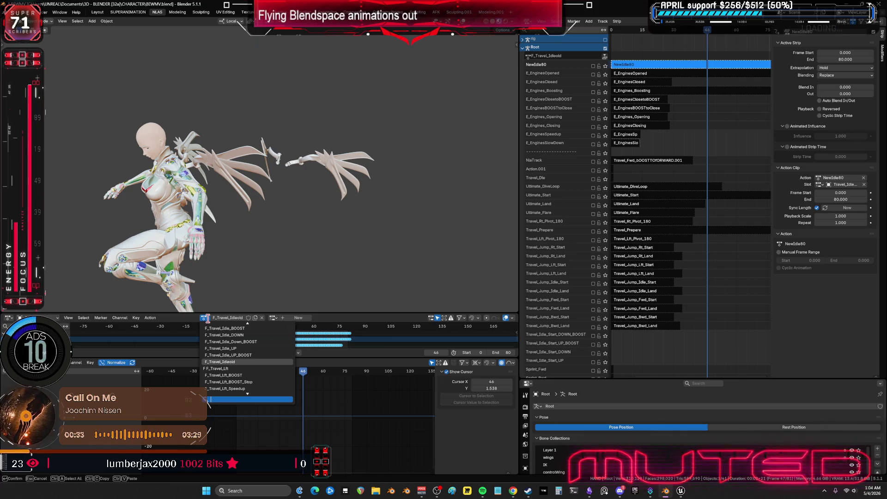
pyautogui.write('newidle')
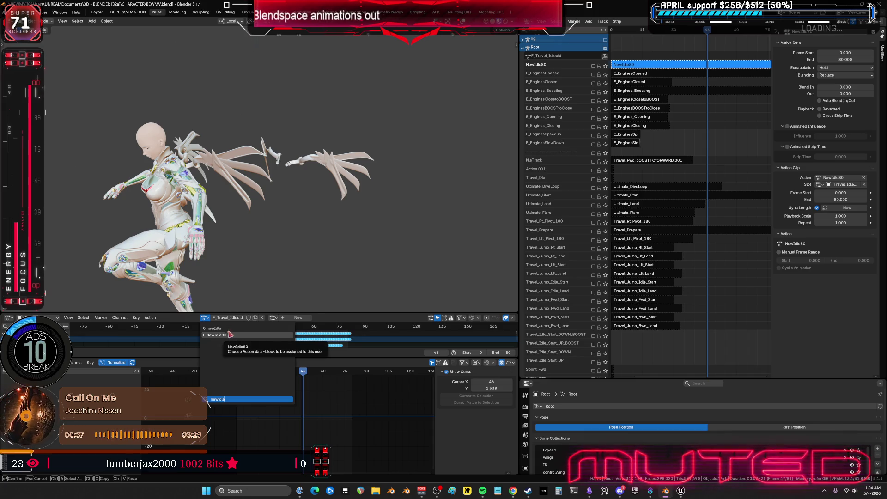
pyautogui.click(230, 335)
pyautogui.press('Return')
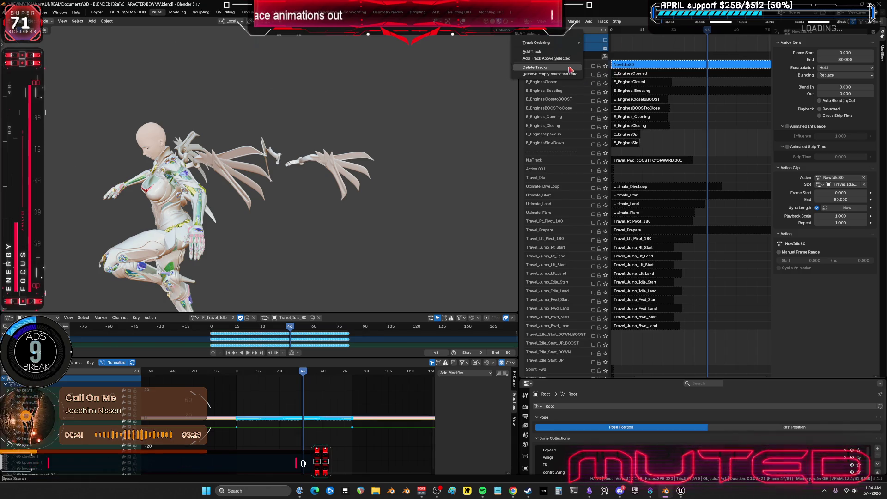
pyautogui.press('x')
pyautogui.scroll(-15, 687, 296)
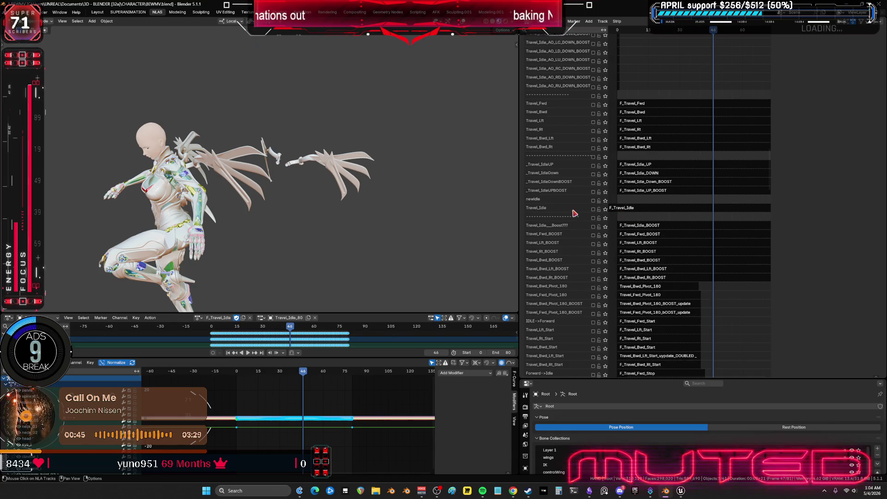
# Assign the F_Travel_Idle action to the strip on the Travel_Idle track.
pyautogui.click(635, 212)
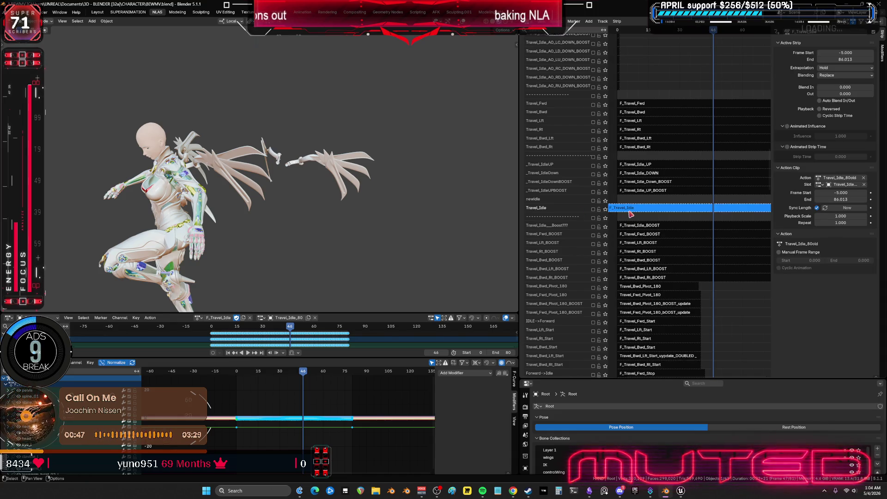
pyautogui.click(819, 178)
pyautogui.write('F_Travel_Idle')
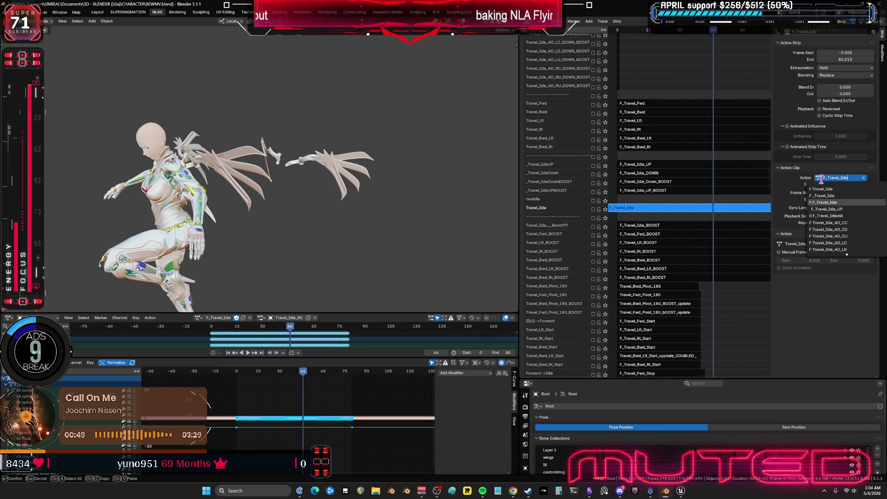
pyautogui.click(844, 204)
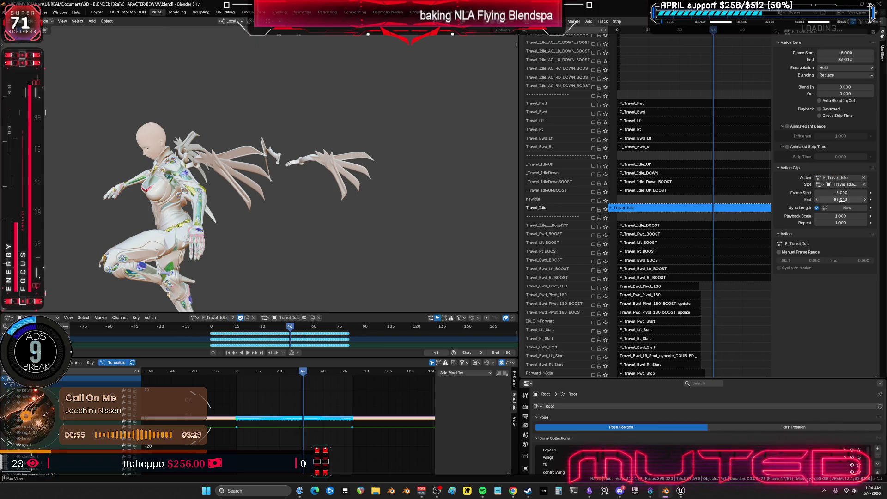
pyautogui.click(851, 51)
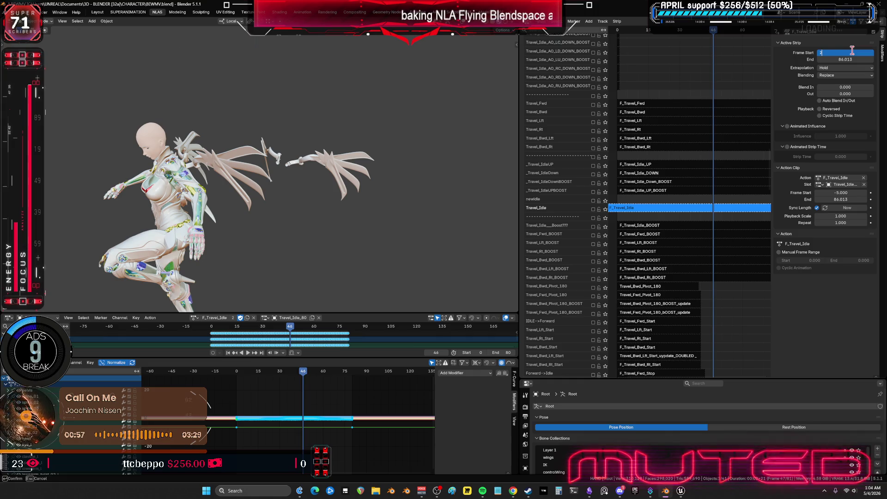
pyautogui.write('0')
# Set the Travel_Idle strip's Frame Start to 0 and End to 80.
pyautogui.click(852, 59)
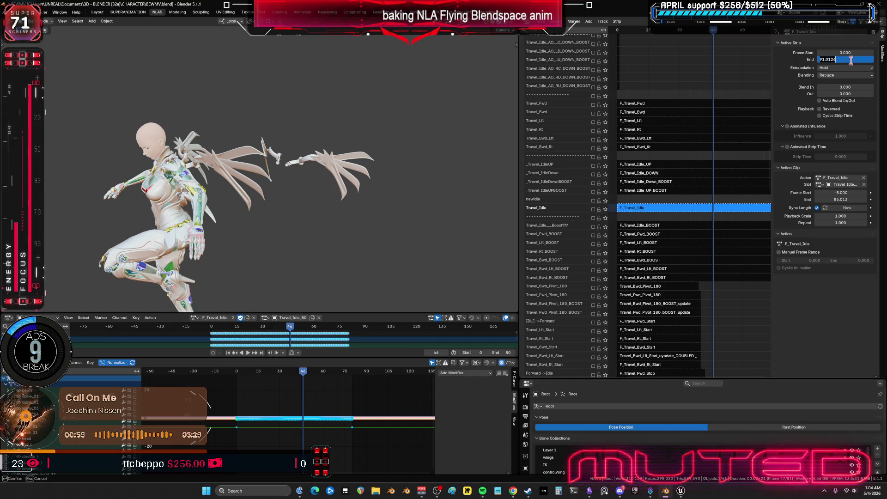
pyautogui.write('80.000')
pyautogui.press('Return')
pyautogui.scroll(-3, 674, 220)
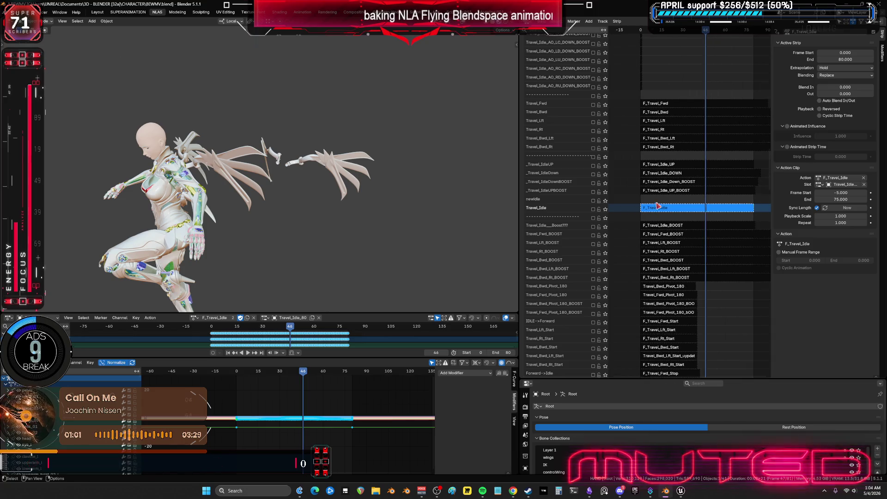
# Enter tweak mode on the F_Travel_Idle strip, solo its track, and play the idle loop.
pyautogui.press('Tab')
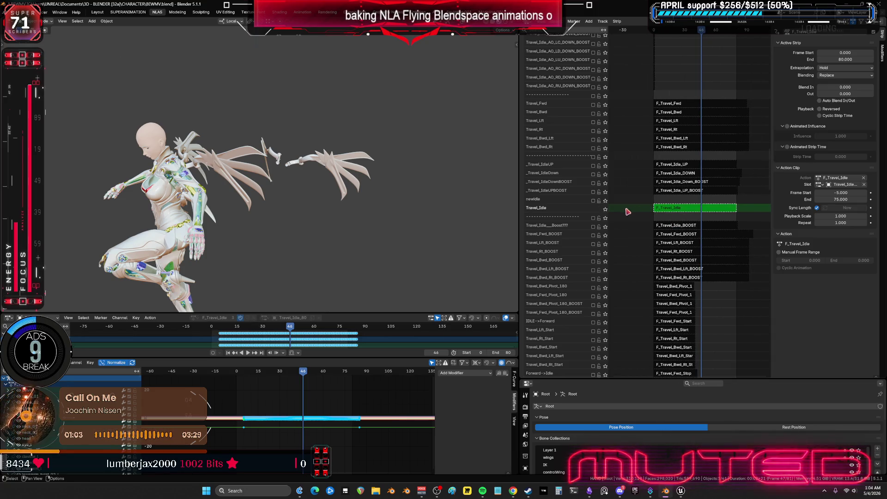
pyautogui.click(605, 210)
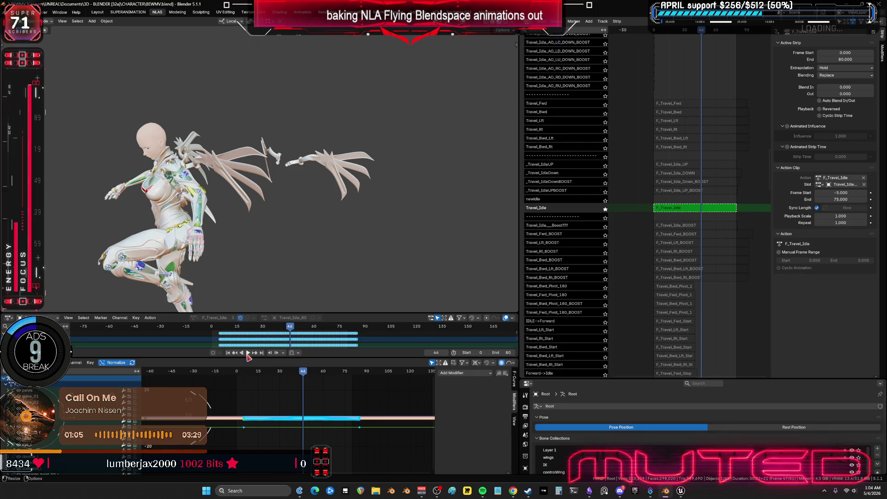
pyautogui.press('space')
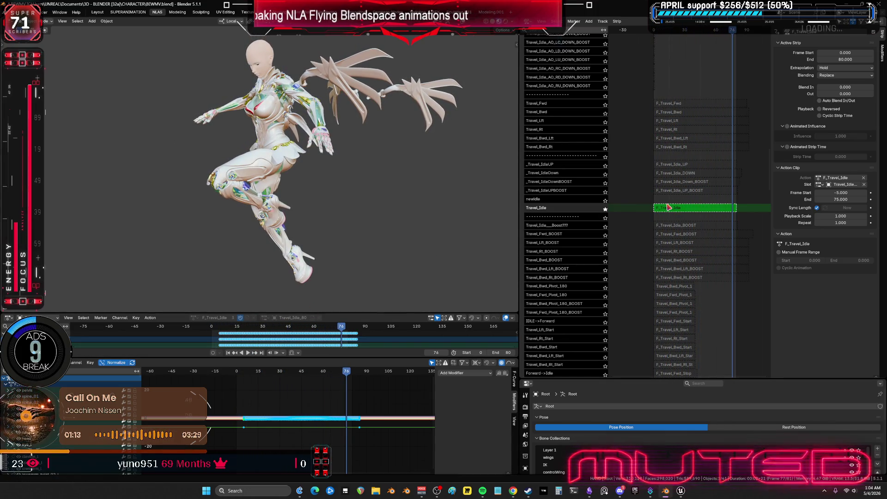
pyautogui.scroll(2, 764, 191)
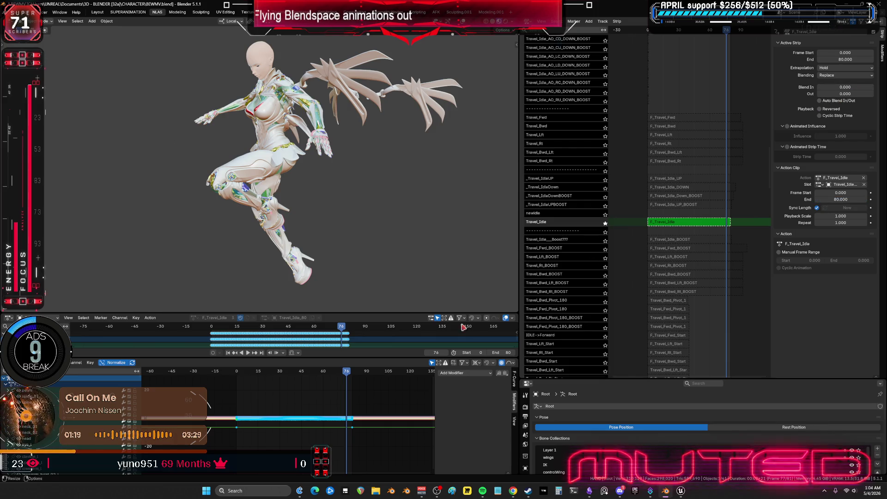
pyautogui.click(249, 353)
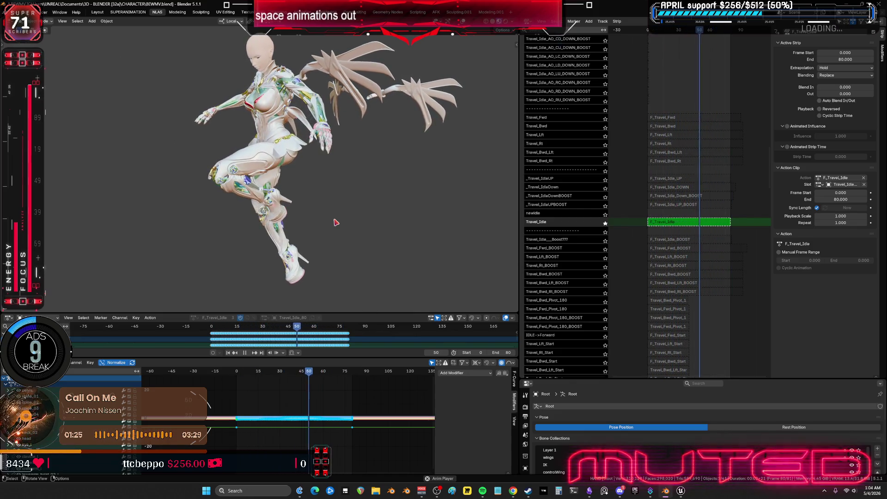
pyautogui.scroll(-8, 578, 194)
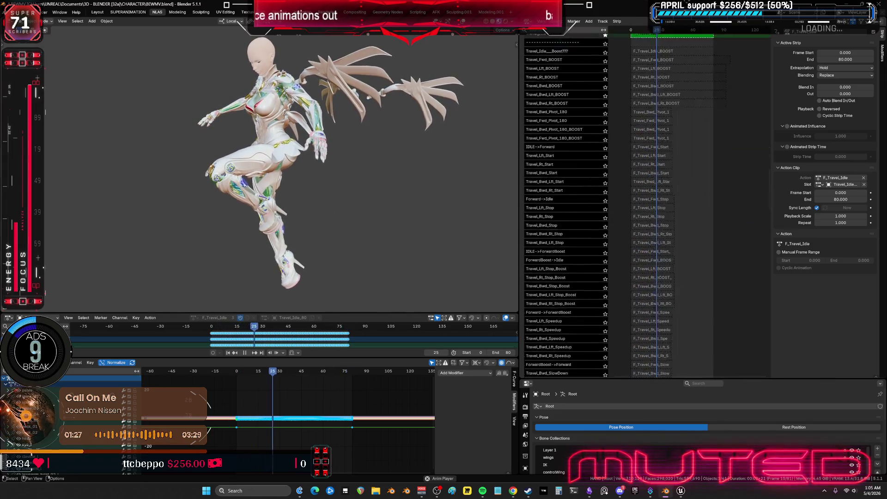
# Inspect the wings with overlays hidden, then bring the Travel_Idle track back into view.
pyautogui.scroll(-10, 578, 194)
pyautogui.scroll(-2, 621, 163)
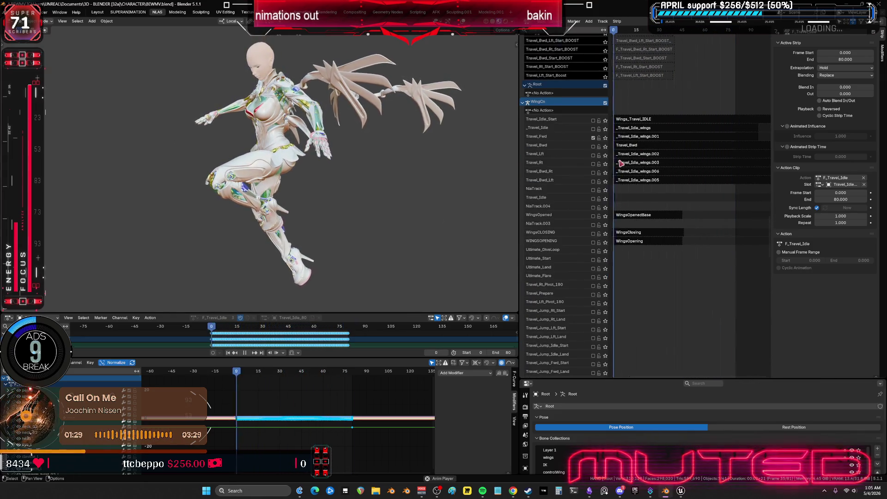
pyautogui.keyDown('ctrl'); pyautogui.moveTo(620, 163); pyautogui.dragTo(692, 131, button='middle'); pyautogui.keyUp('ctrl')
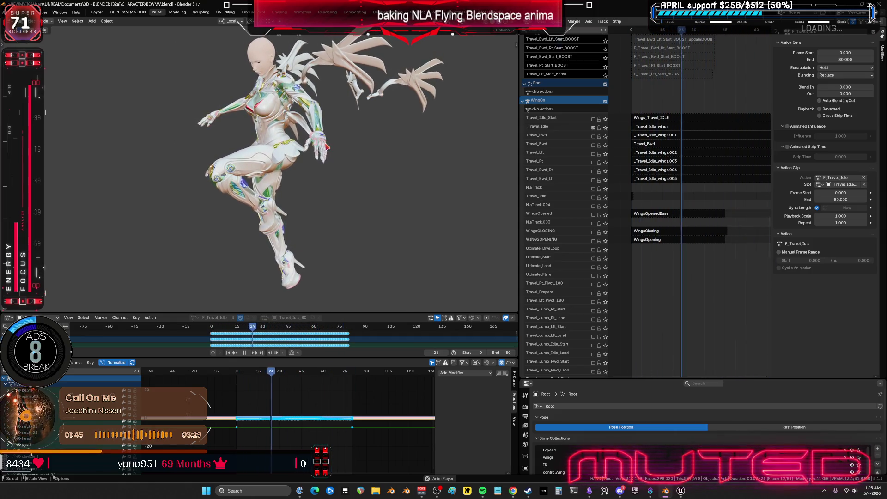
pyautogui.moveTo(324, 153)
pyautogui.mouseDown(button='middle')
pyautogui.moveTo(350, 138)
pyautogui.moveTo(321, 169)
pyautogui.moveTo(286, 155)
pyautogui.moveTo(311, 130)
pyautogui.moveTo(341, 230)
pyautogui.moveTo(352, 145)
pyautogui.moveTo(310, 155)
pyautogui.moveTo(348, 115)
pyautogui.moveTo(328, 123)
pyautogui.moveTo(353, 115)
pyautogui.mouseUp(button='middle')
pyautogui.hotkey('shift', 'alt', 'z')
pyautogui.scroll(10, 693, 208)
pyautogui.moveTo(647, 111); pyautogui.dragTo(768, 119, button='middle')
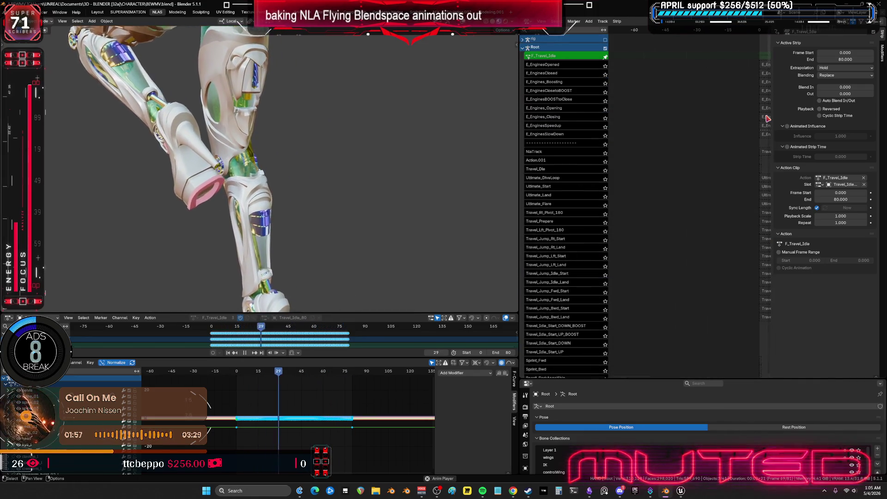
pyautogui.moveTo(650, 131); pyautogui.dragTo(610, 103, button='middle')
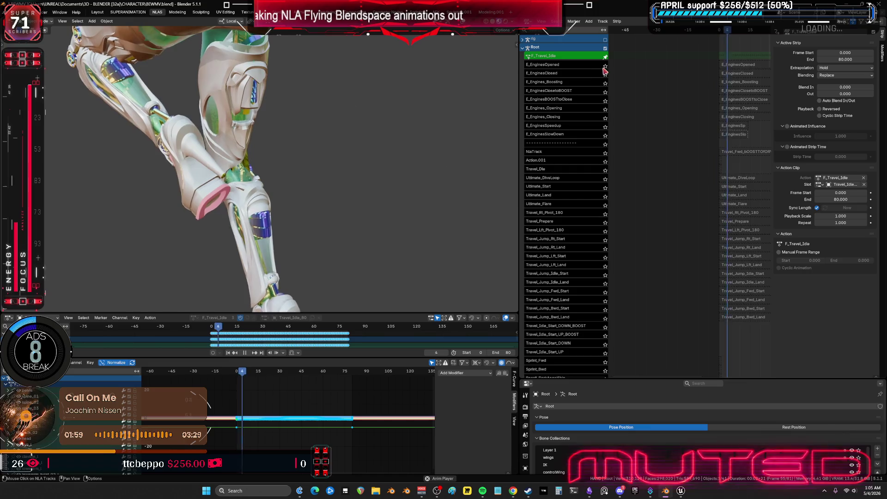
pyautogui.scroll(-15, 693, 208)
pyautogui.moveTo(684, 241)
pyautogui.mouseDown(button='middle')
pyautogui.moveTo(666, 277)
pyautogui.moveTo(692, 163)
pyautogui.mouseUp(button='middle')
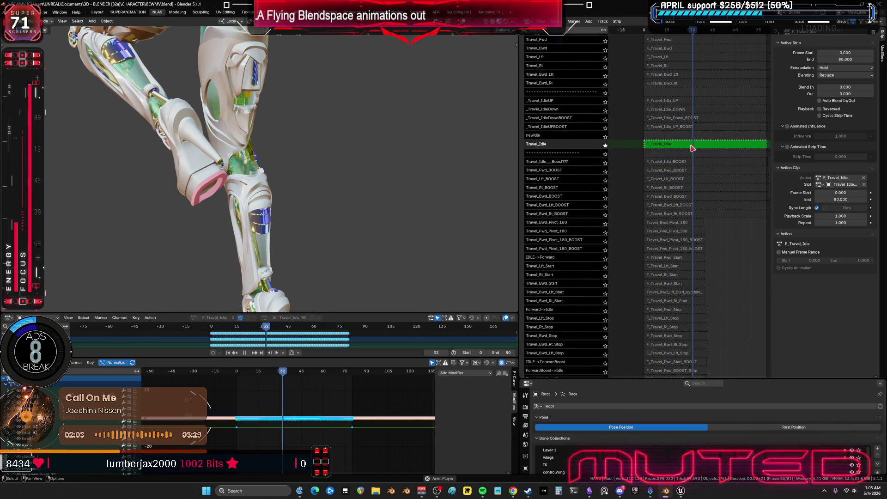
# Exit tweak mode and enable the Travel_Idle and E_EnginesOpened tracks.
pyautogui.click(604, 146)
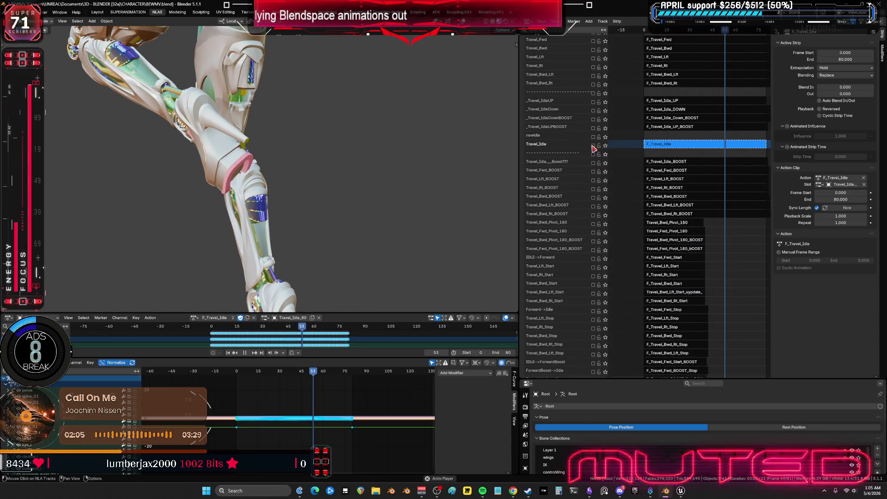
pyautogui.click(593, 145)
pyautogui.scroll(15, 721, 87)
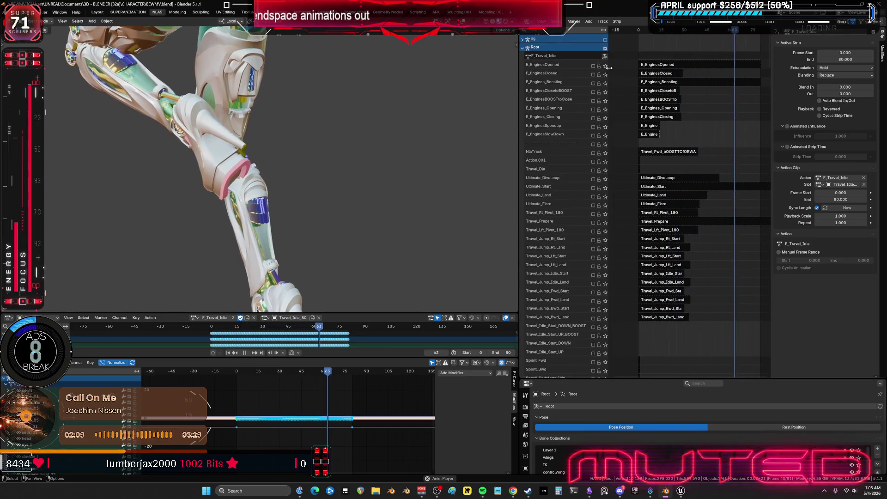
pyautogui.click(593, 66)
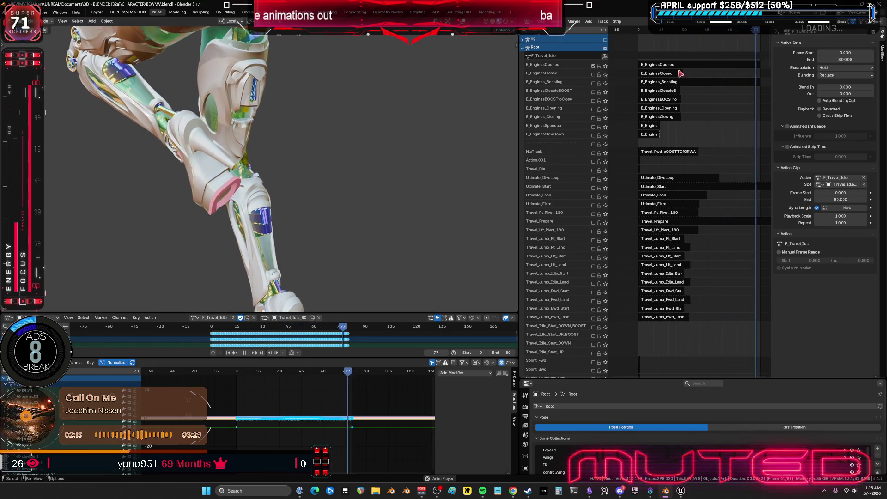
# Unlink the F_Travel_Idle action from the rig so it shows No Action.
pyautogui.scroll(-5, 343, 109)
pyautogui.moveTo(343, 110); pyautogui.dragTo(340, 111, button='middle')
pyautogui.hotkey('shift', 'alt', 'z')
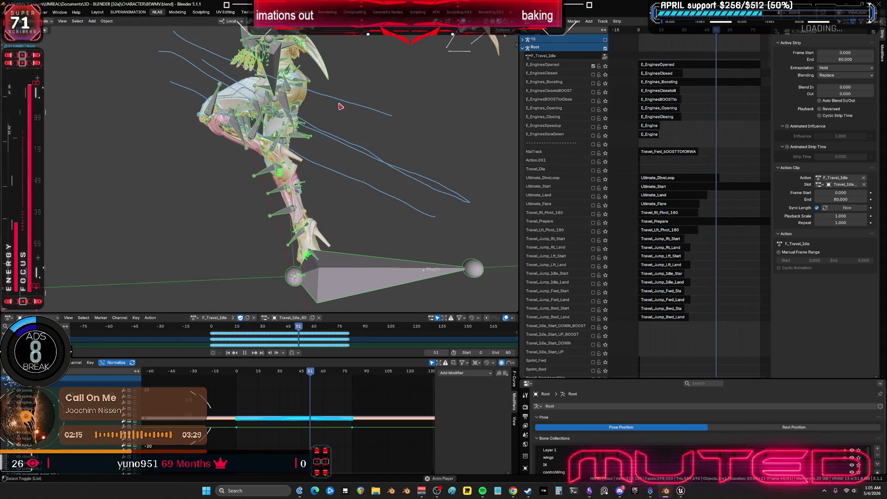
pyautogui.click(254, 318)
pyautogui.hotkey('shift', 'alt', 'z')
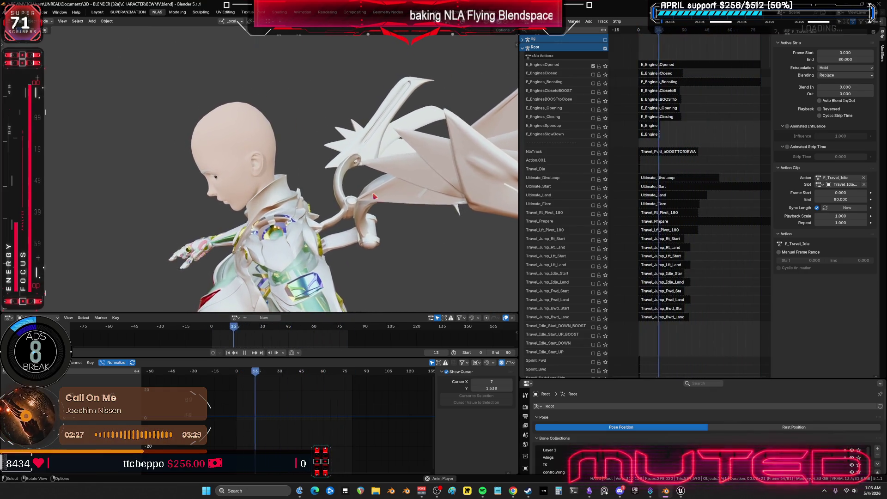
# Browse the NLA tracks from the F_Travel_Idle strip up to the WingCn wing tracks.
pyautogui.scroll(-10, 709, 166)
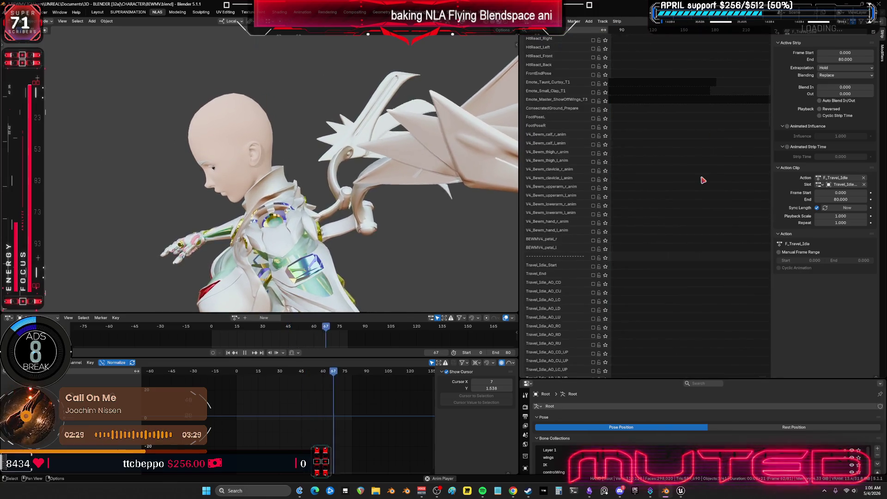
pyautogui.press('KP_Decimal')
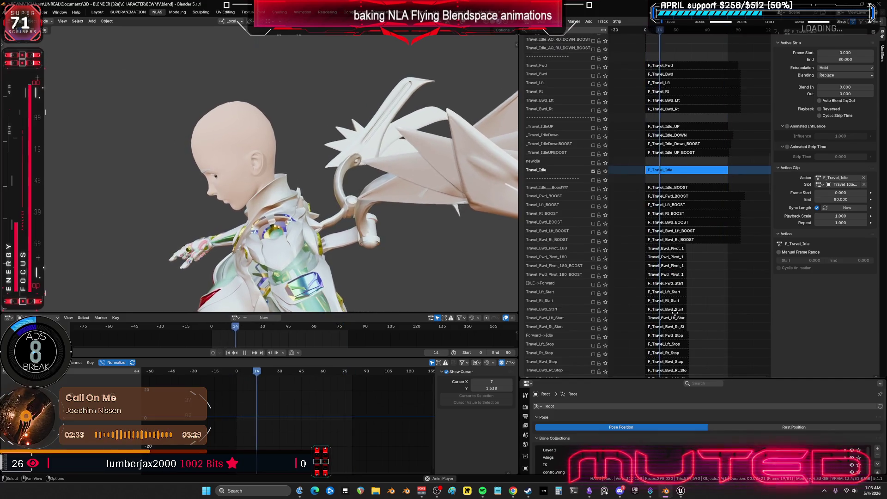
pyautogui.scroll(10, 673, 117)
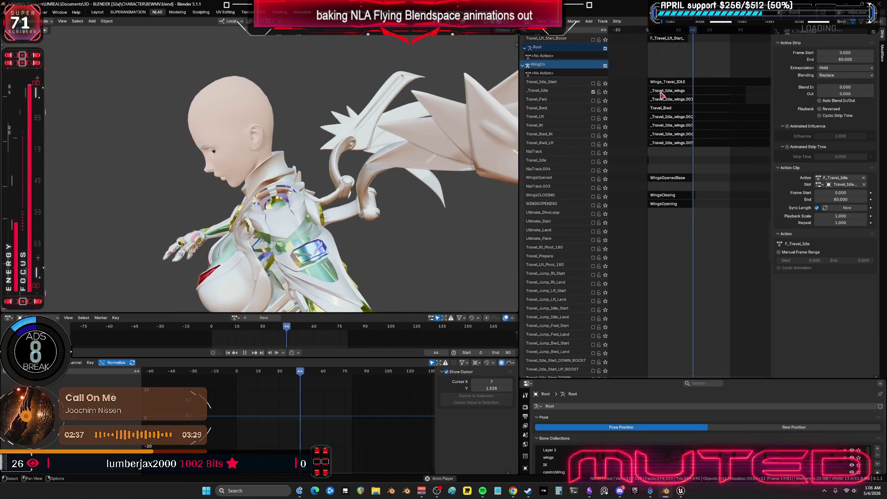
pyautogui.click(667, 178)
pyautogui.moveTo(674, 242); pyautogui.dragTo(679, 158, button='middle')
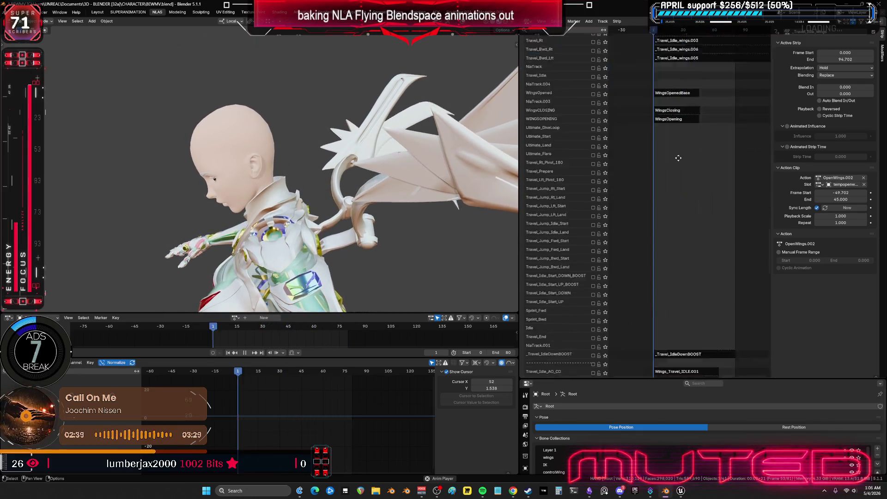
pyautogui.scroll(-10, 679, 157)
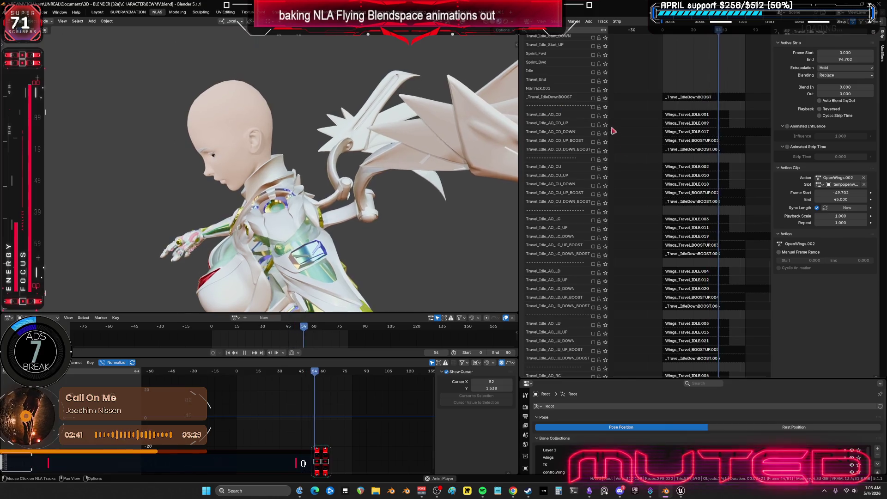
pyautogui.scroll(-15, 613, 131)
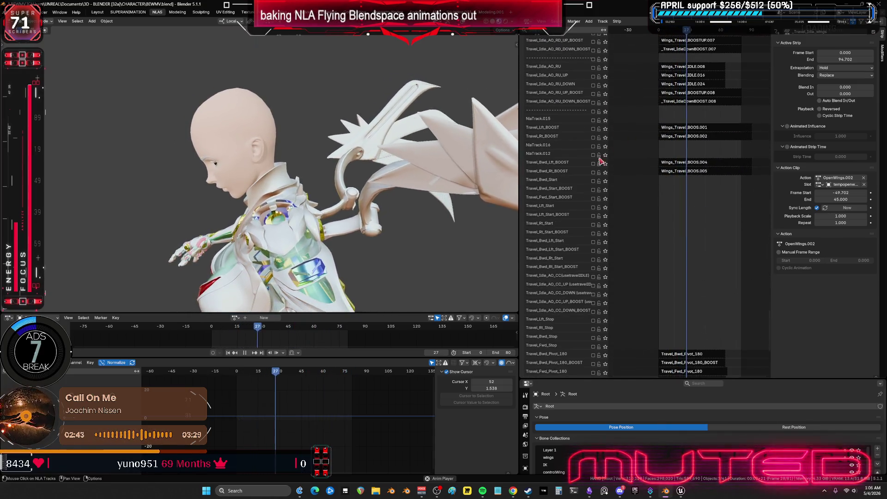
pyautogui.moveTo(672, 313)
pyautogui.mouseDown(button='middle')
pyautogui.moveTo(676, 278)
pyautogui.moveTo(655, 130)
pyautogui.mouseUp(button='middle')
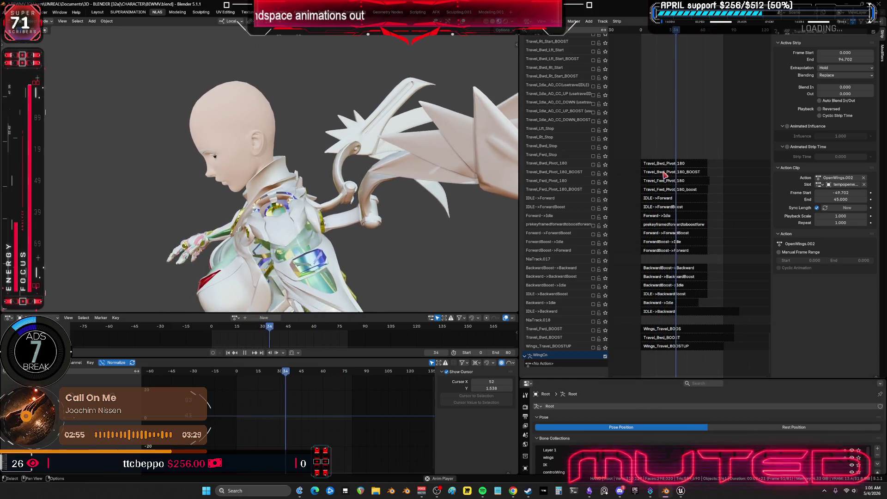
pyautogui.moveTo(665, 175); pyautogui.dragTo(666, 102, button='middle')
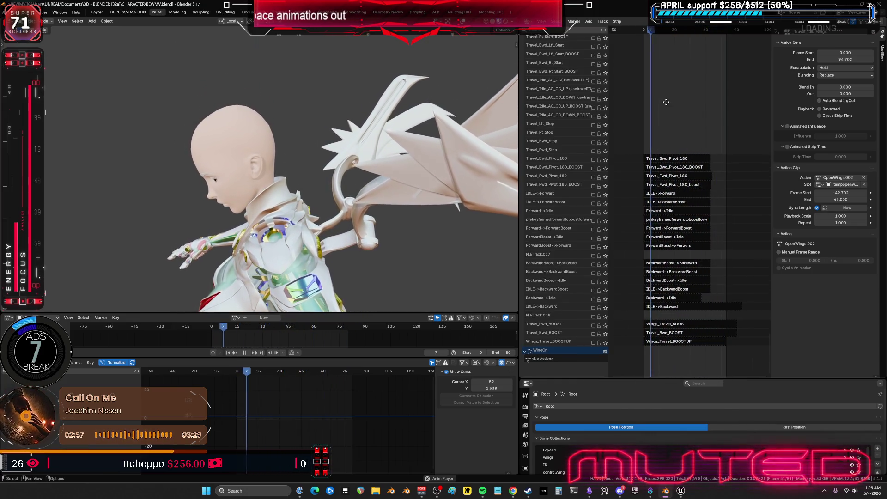
pyautogui.scroll(-10, 665, 97)
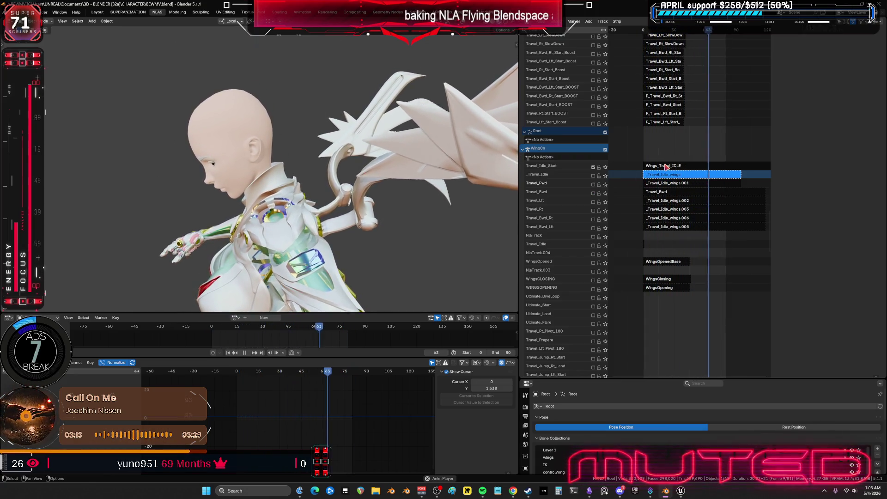
# Select the Wings_Travel_IDLE strip, show its Active Strip properties, and reveal the rig's bones.
pyautogui.click(697, 167)
pyautogui.press('n')
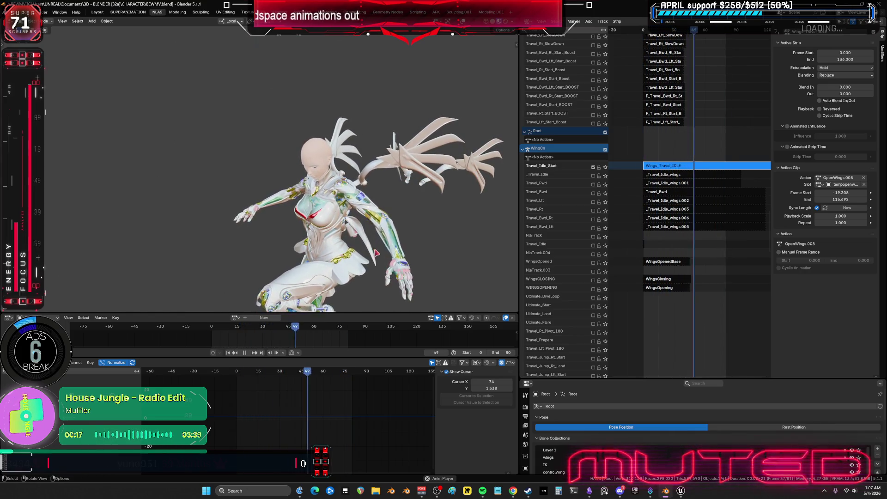
pyautogui.hotkey('shift', 'alt', 'z')
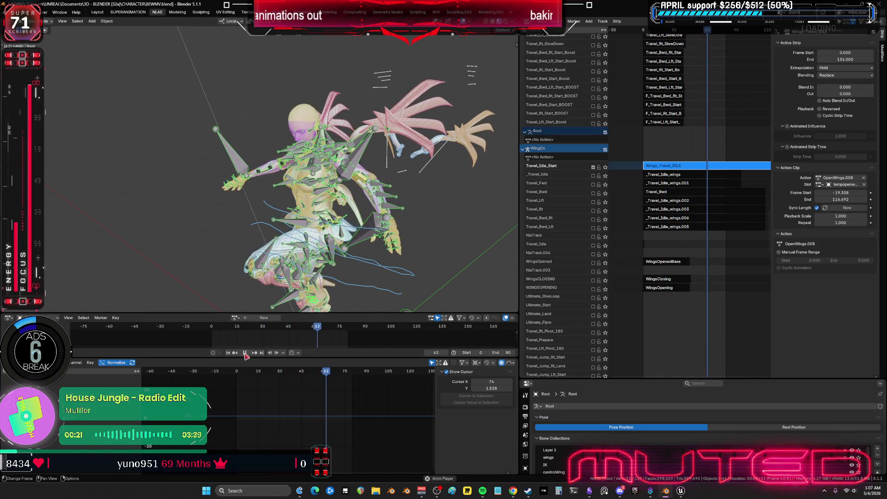
# Move the playhead to frame 0, put the rig in Pose Mode, and scroll to the earlier tracks.
pyautogui.moveTo(212, 329); pyautogui.dragTo(211, 328)
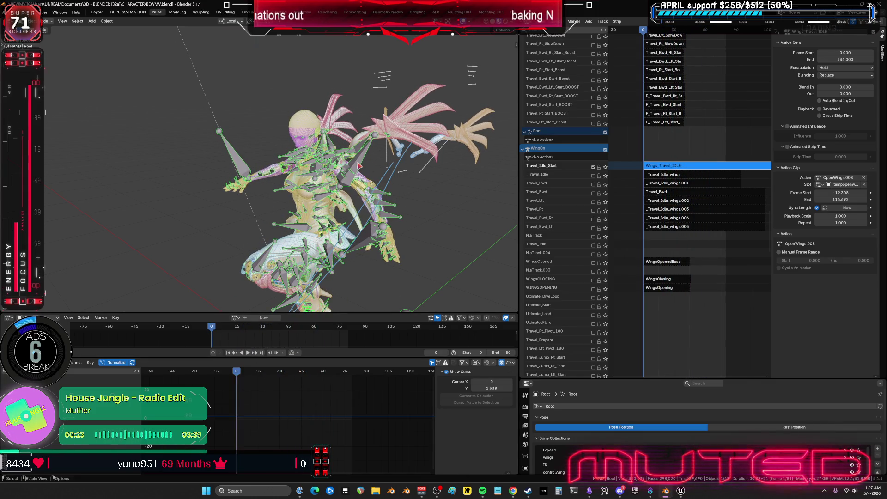
pyautogui.hotkey('ctrl', 'Tab')
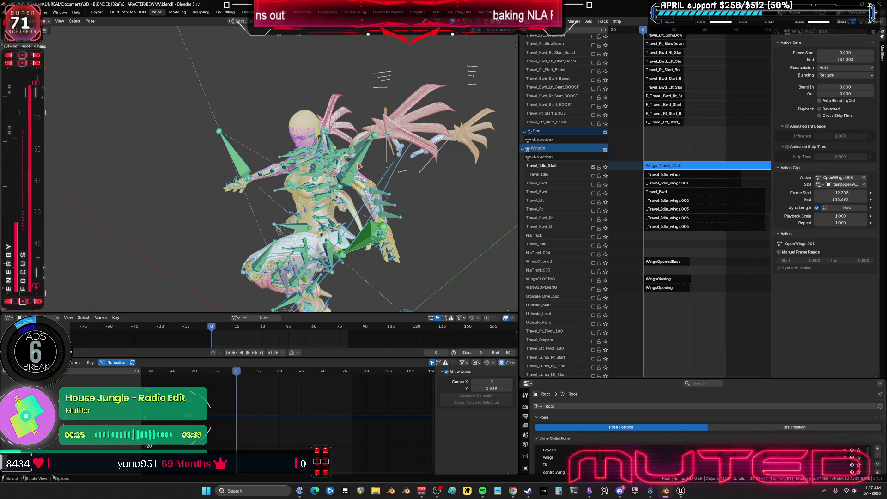
pyautogui.scroll(10, 687, 101)
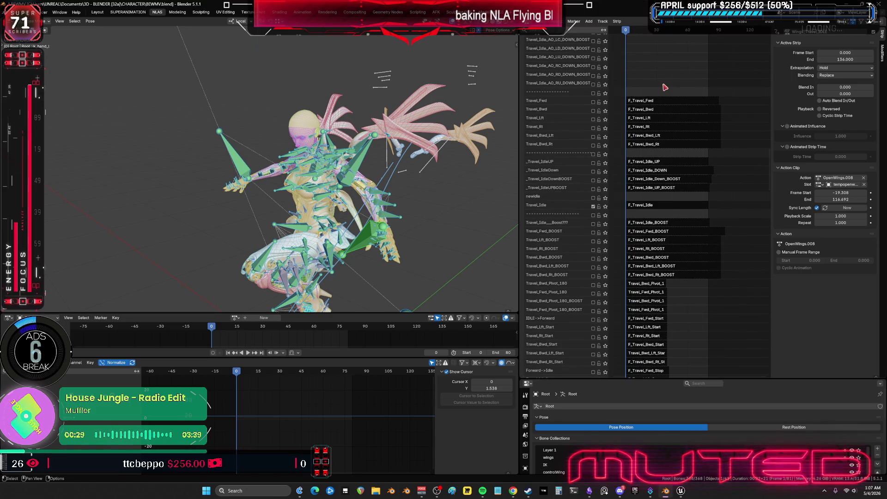
pyautogui.moveTo(664, 87)
pyautogui.mouseDown(button='middle')
pyautogui.moveTo(656, 372)
pyautogui.moveTo(660, 116)
pyautogui.moveTo(668, 363)
pyautogui.moveTo(661, 240)
pyautogui.moveTo(633, 115)
pyautogui.mouseUp(button='middle')
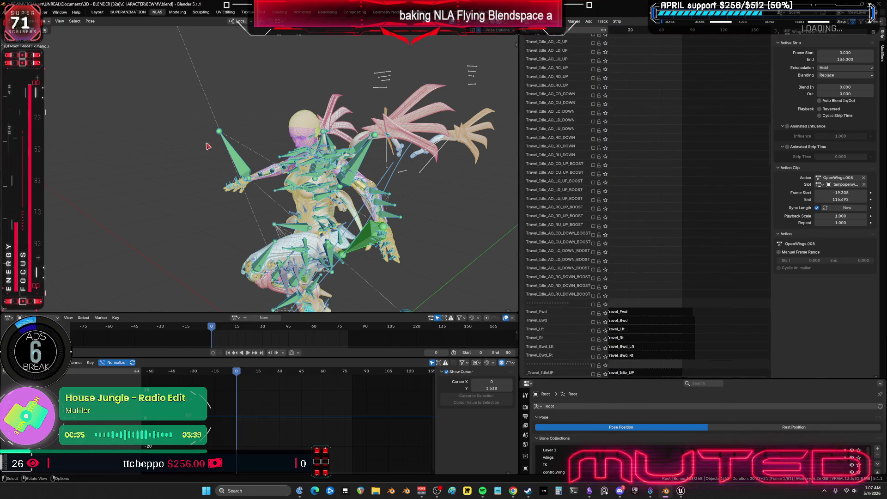
# Run Bake Action over frames 0–80 to bake the pose animation into a new action.
pyautogui.press('F3')
pyautogui.write('bake')
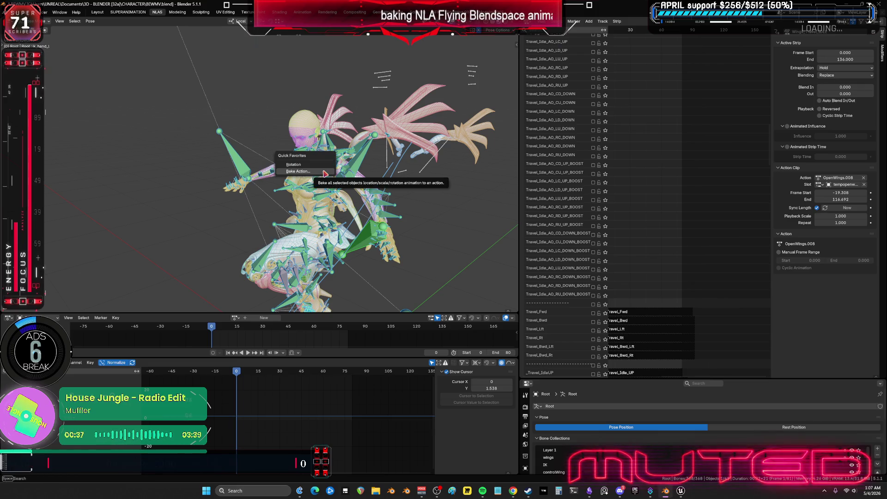
pyautogui.press('Return')
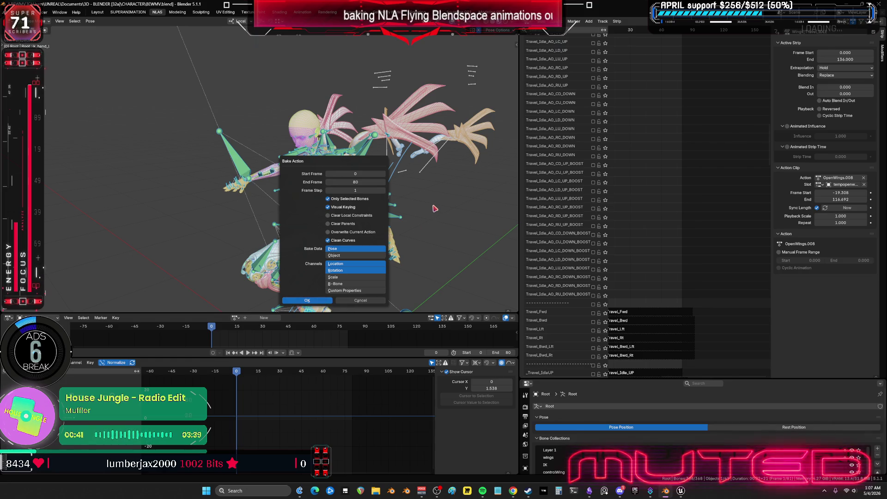
pyautogui.press('Return')
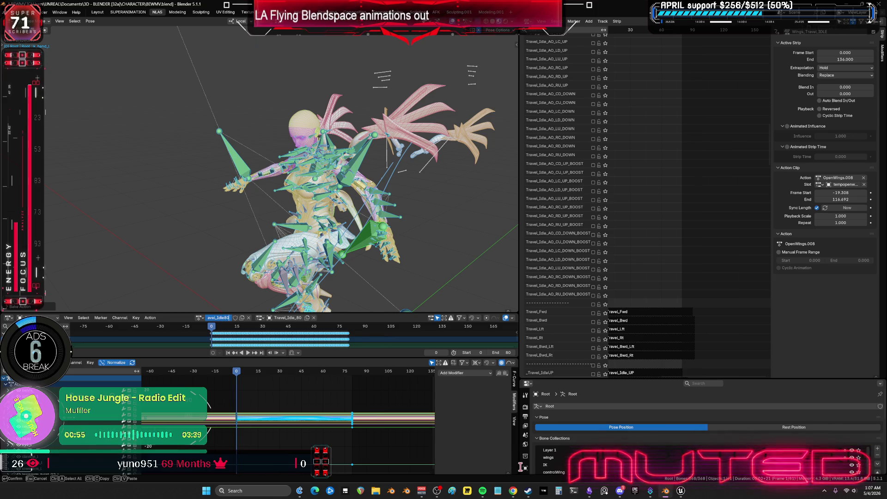
pyautogui.click(151, 318)
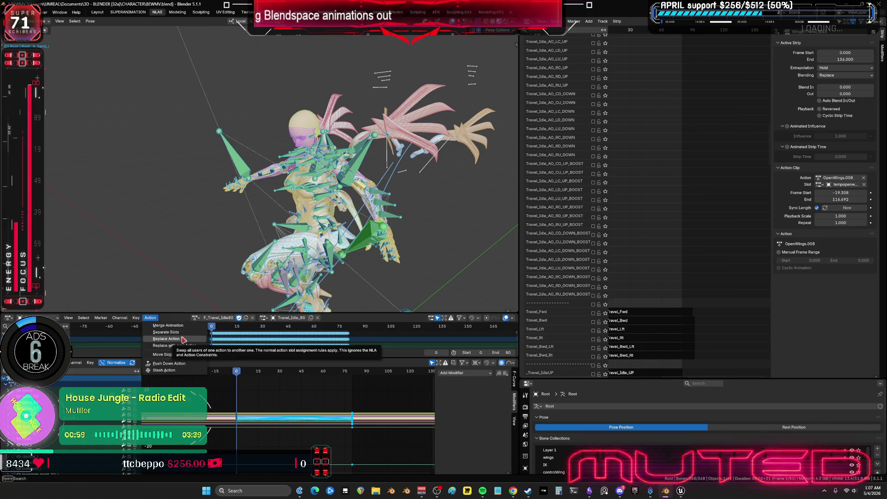
# Push the baked action down into an NLA strip and hide the strip sidebar.
pyautogui.press('Return')
pyautogui.moveTo(598, 314)
pyautogui.mouseDown(button='middle')
pyautogui.moveTo(679, 194)
pyautogui.moveTo(672, 130)
pyautogui.moveTo(669, 199)
pyautogui.moveTo(687, 248)
pyautogui.moveTo(589, 238)
pyautogui.mouseUp(button='middle')
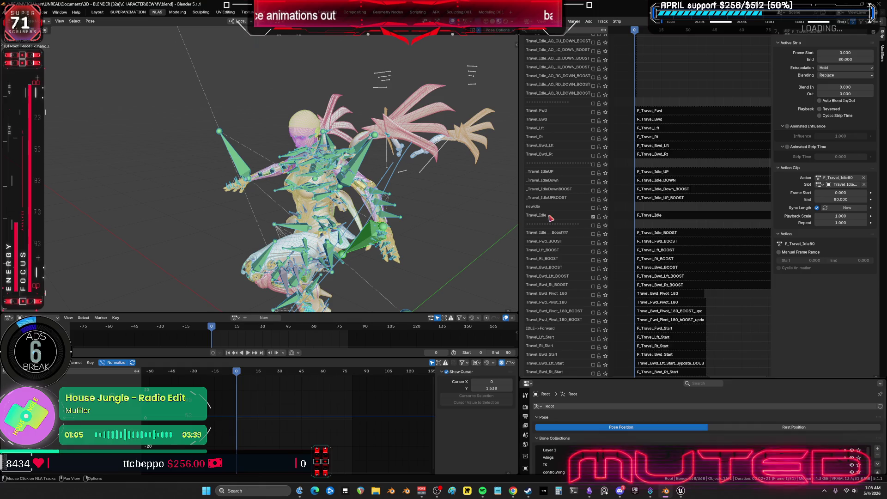
pyautogui.press('n')
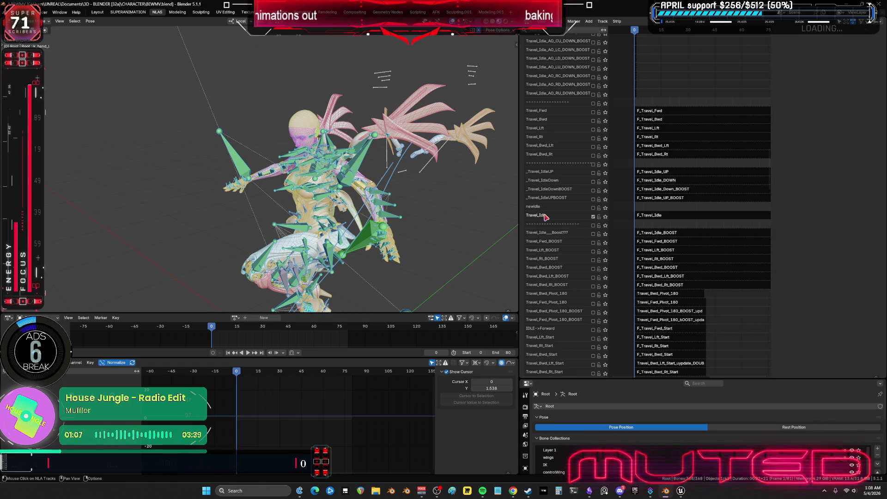
# Rename the idle tracks Travel_Idle_Base and Travel_Idle_80.
pyautogui.doubleClick(546, 215)
pyautogui.write('_')
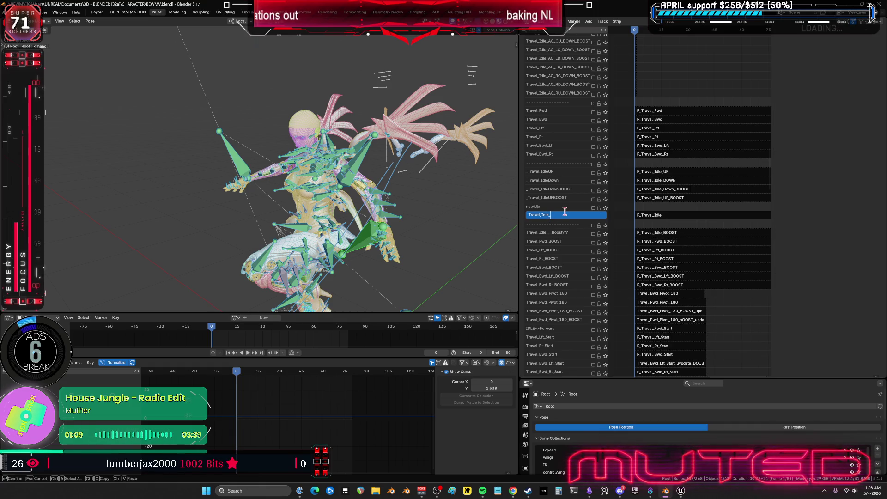
pyautogui.write('Base')
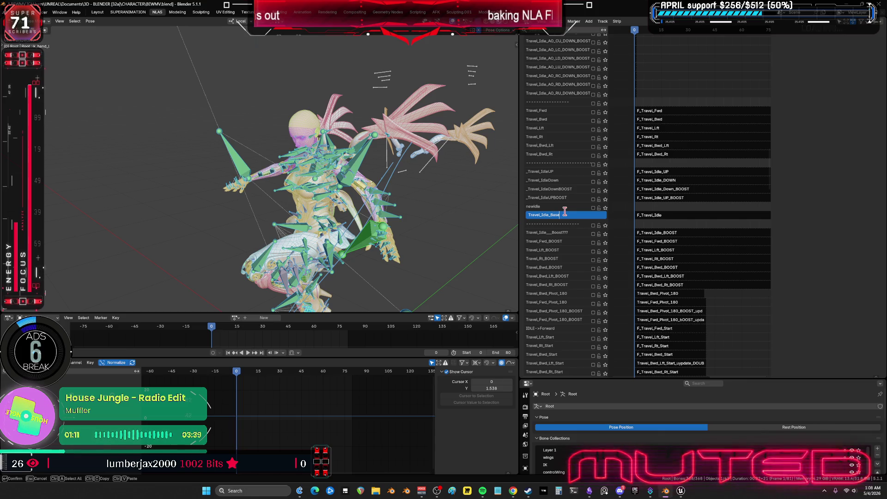
pyautogui.press('Return')
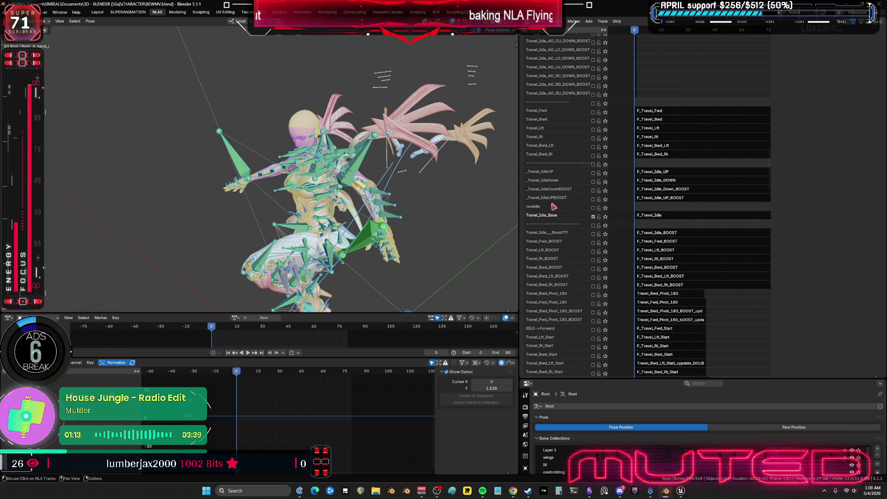
pyautogui.doubleClick(553, 207)
pyautogui.write('avel_C')
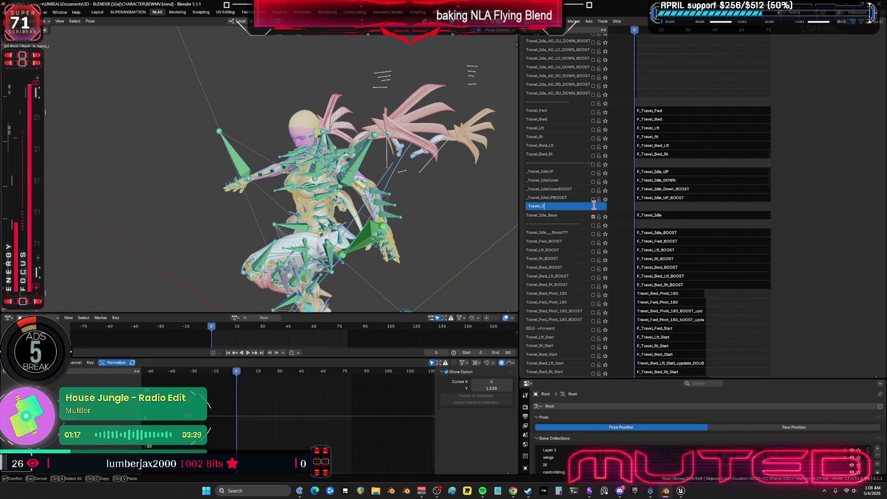
pyautogui.press('BackSpace')
pyautogui.write('_Idle_BO')
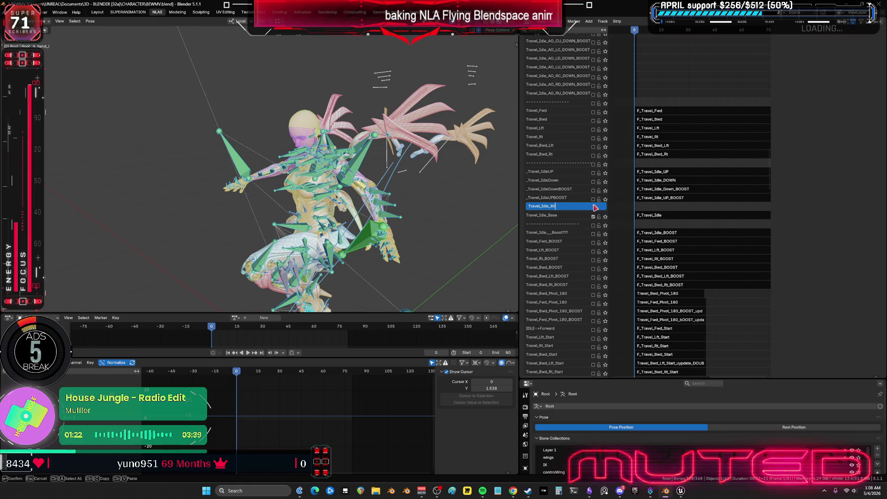
pyautogui.press('Return')
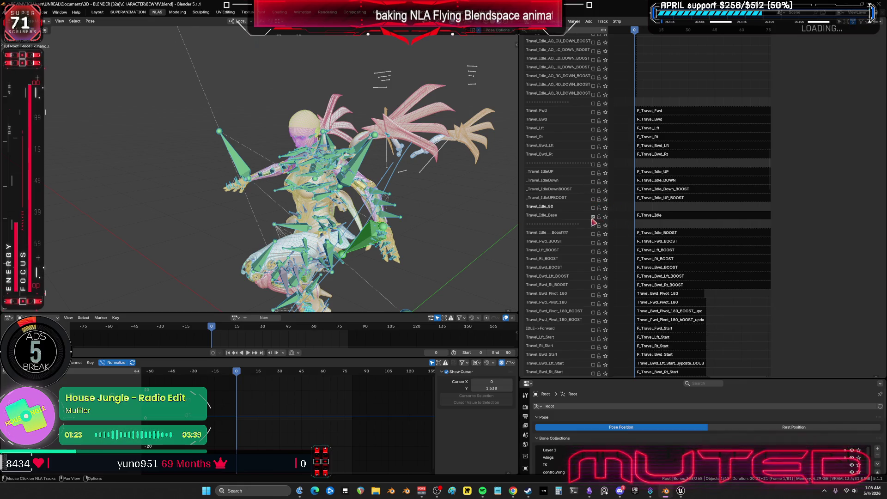
# Duplicate the F_Travel_Idle strip onto Travel_Idle_80 and assign it the F_Travel_Idle80 action.
pyautogui.click(667, 220)
pyautogui.rightClick(628, 275)
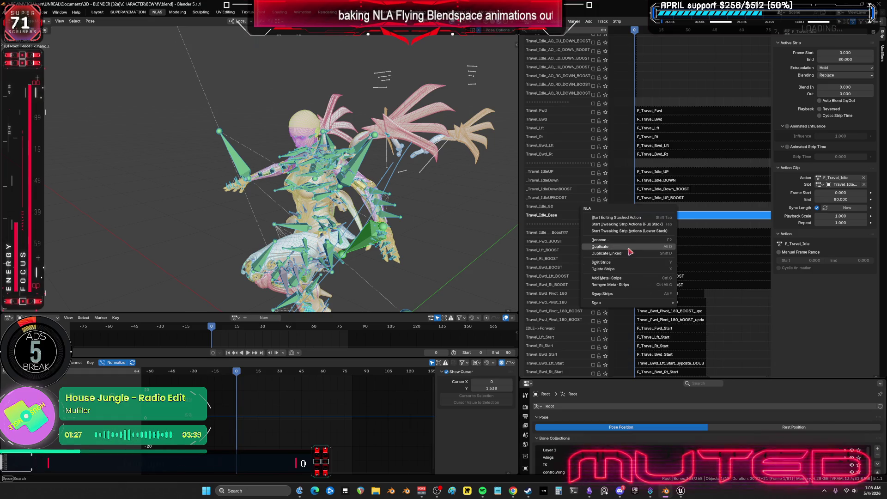
pyautogui.click(601, 247)
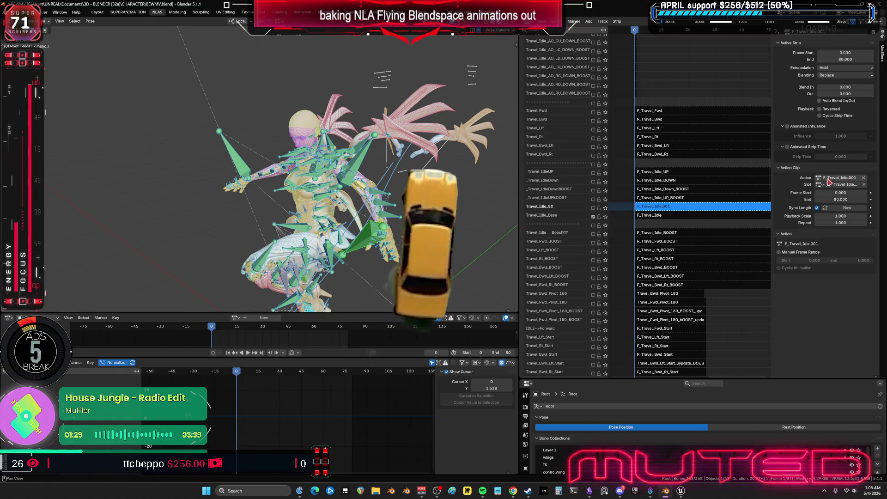
pyautogui.click(819, 178)
pyautogui.press('End')
pyautogui.press('BackSpace')
pyautogui.press('BackSpace')
pyautogui.press('BackSpace')
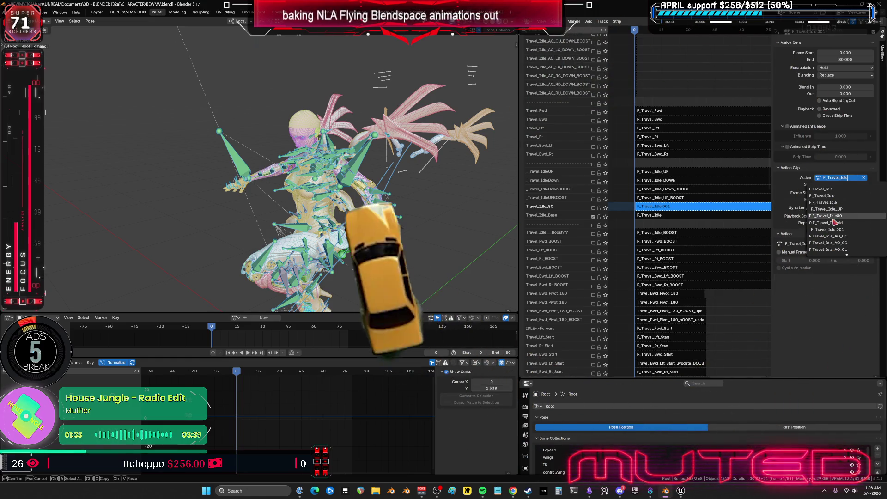
pyautogui.click(834, 216)
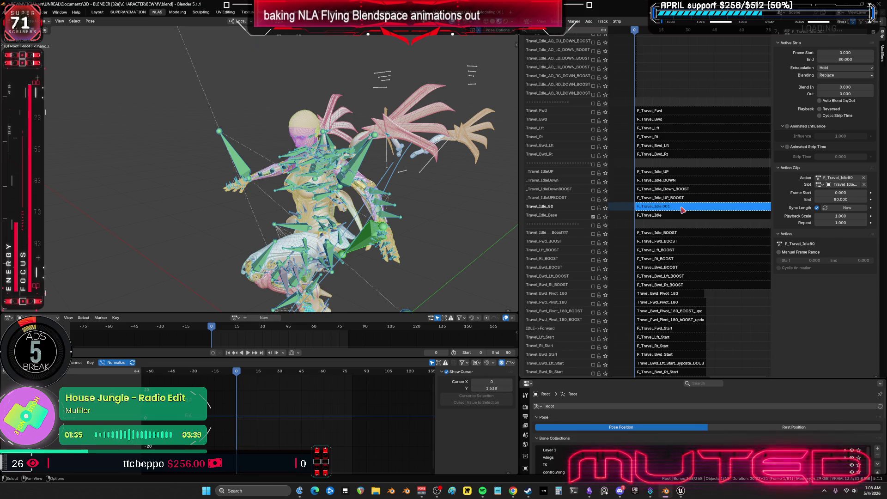
# Rename the duplicated strip F_Travel_Idle_80.
pyautogui.press('F2')
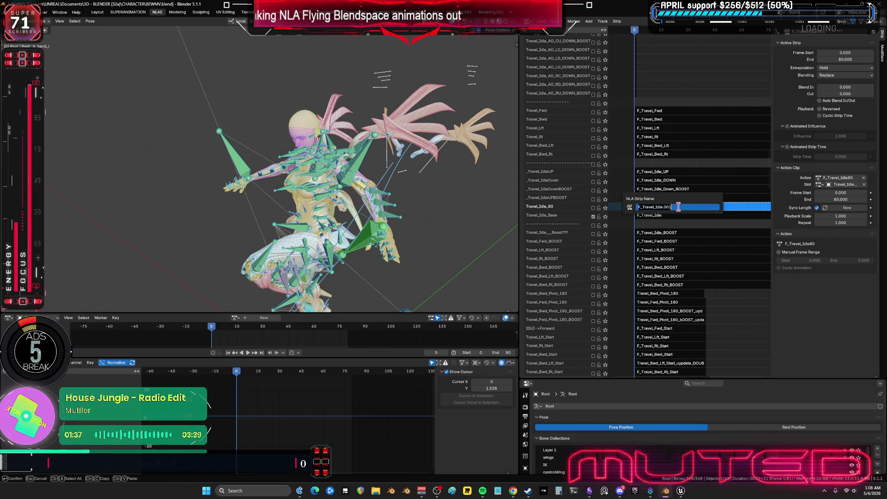
pyautogui.press('End')
pyautogui.press('BackSpace')
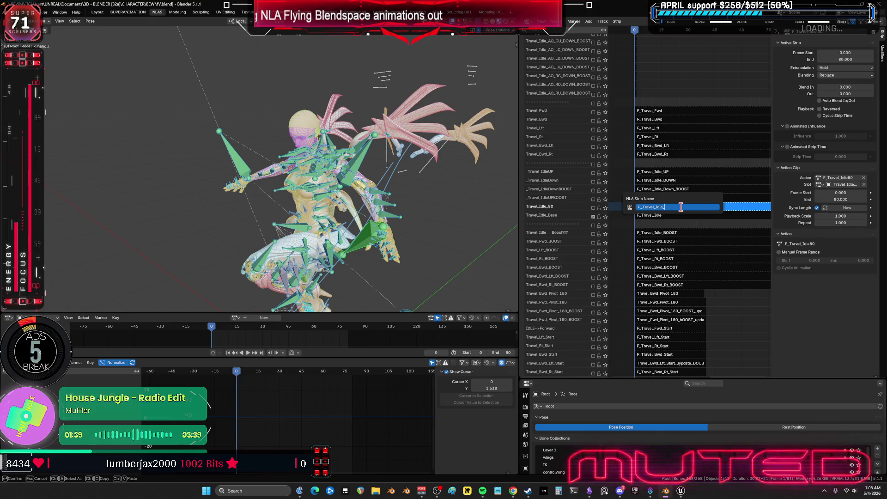
pyautogui.press('Return')
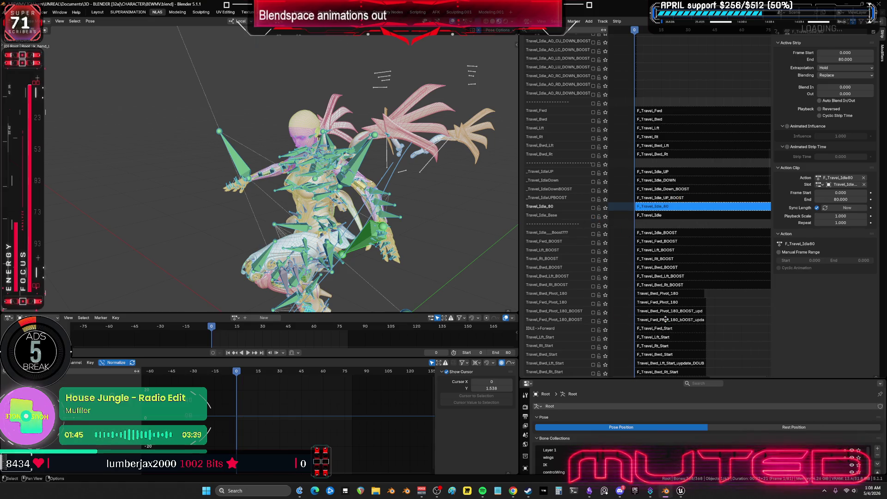
# Scroll to the Travel_Idle_80 track and solo it with its star toggle.
pyautogui.scroll(-20, 665, 319)
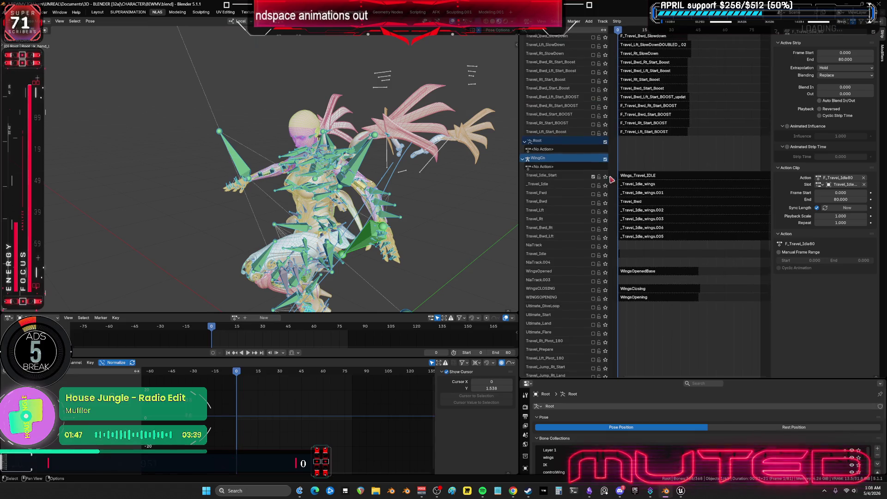
pyautogui.moveTo(696, 76)
pyautogui.mouseDown(button='middle')
pyautogui.moveTo(735, 73)
pyautogui.moveTo(722, 259)
pyautogui.mouseUp(button='middle')
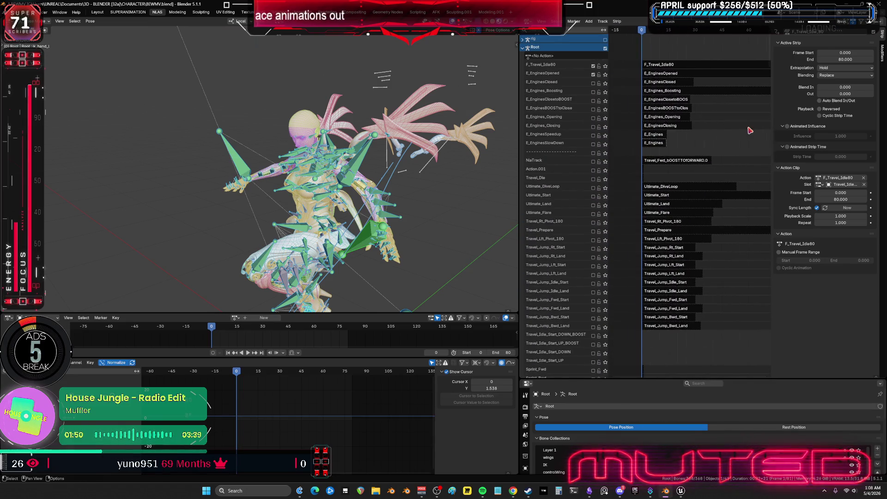
pyautogui.click(594, 66)
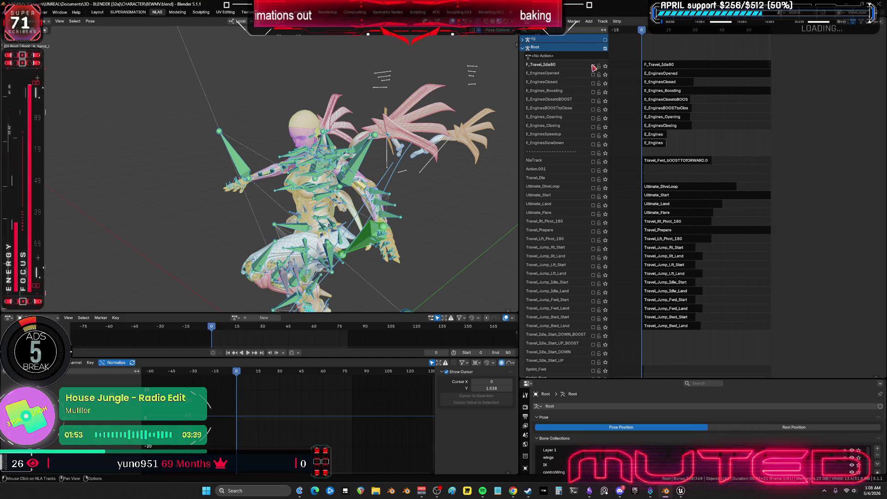
pyautogui.moveTo(711, 242)
pyautogui.mouseDown(button='middle')
pyautogui.moveTo(687, 290)
pyautogui.moveTo(708, 71)
pyautogui.moveTo(679, 260)
pyautogui.moveTo(649, 258)
pyautogui.mouseUp(button='middle')
pyautogui.click(605, 257)
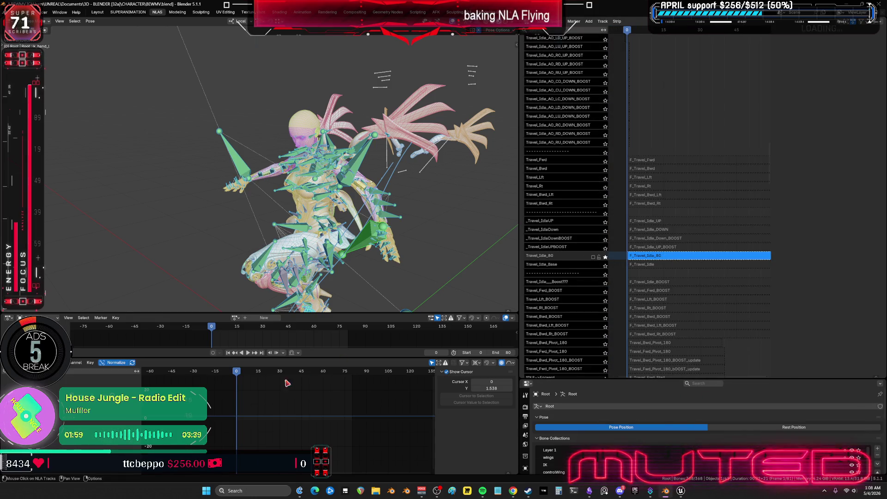
# Show the strip properties and maximize the graph to frame the idle curves.
pyautogui.press('Tab')
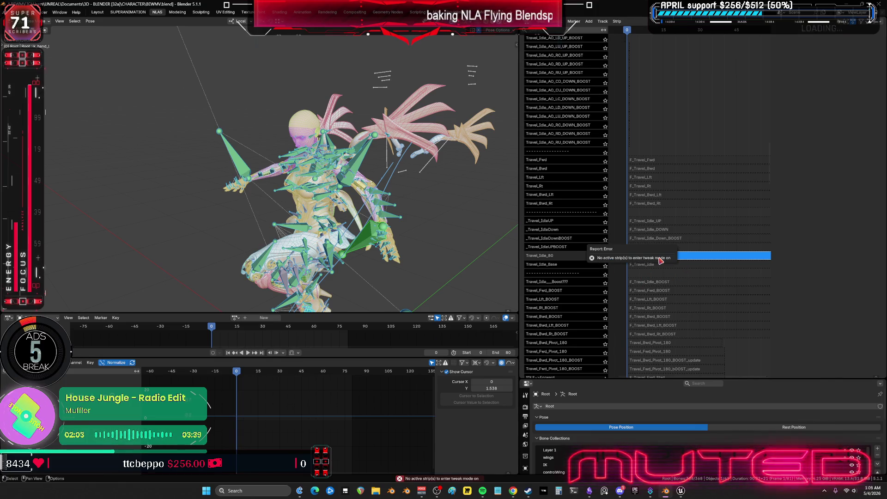
pyautogui.press('n')
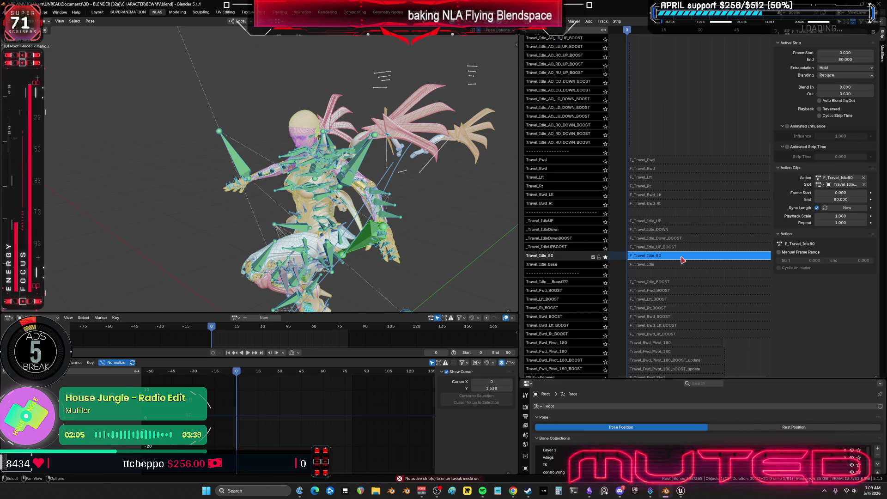
pyautogui.hotkey('ctrl', 'space')
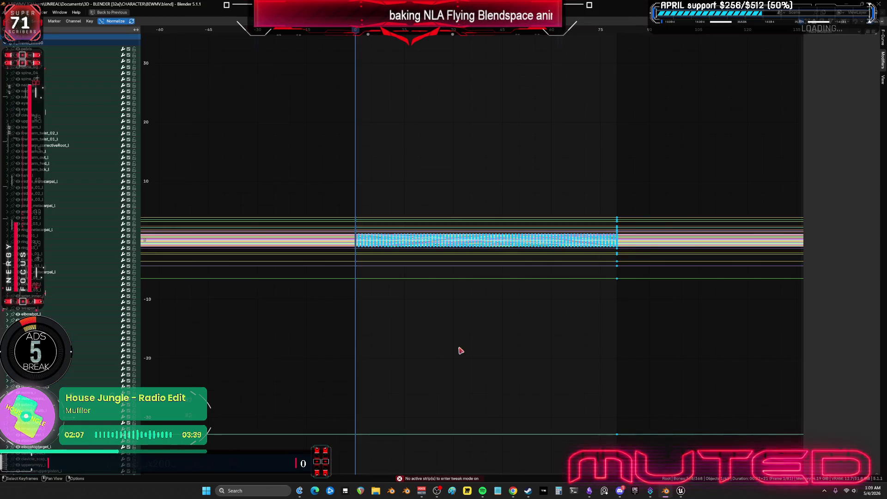
pyautogui.moveTo(564, 321)
pyautogui.keyDown('ctrl'); pyautogui.mouseDown(button='middle')
pyautogui.moveTo(564, 291)
pyautogui.moveTo(580, 287)
pyautogui.mouseUp(button='middle'); pyautogui.keyUp('ctrl')
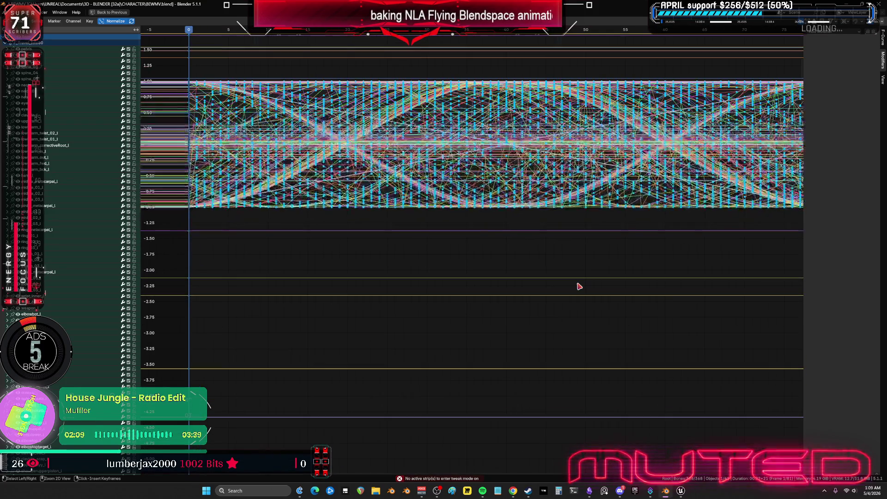
pyautogui.hotkey('ctrl', 'space')
# Play the idle animation full-screen with overlays hidden, orbiting to view it from behind.
pyautogui.press('space')
pyautogui.hotkey('ctrl', 'space')
pyautogui.hotkey('shift', 'alt', 'z')
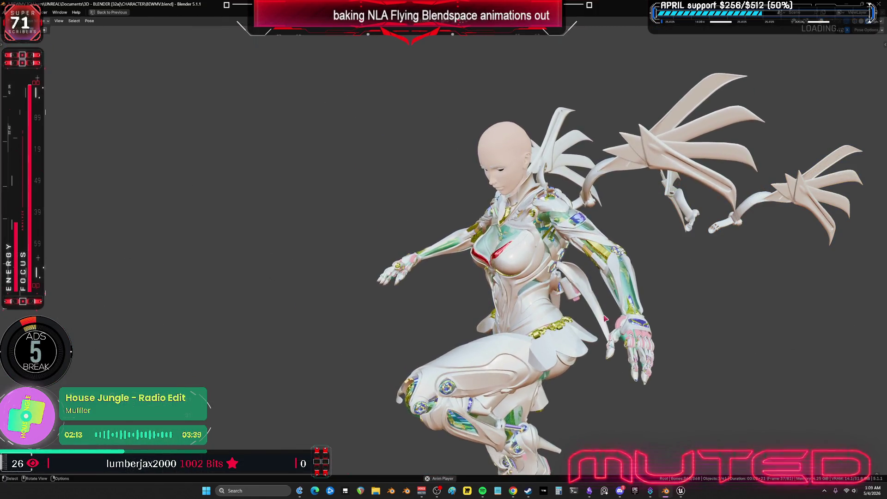
pyautogui.moveTo(594, 305)
pyautogui.mouseDown(button='middle')
pyautogui.moveTo(486, 246)
pyautogui.moveTo(525, 248)
pyautogui.mouseUp(button='middle')
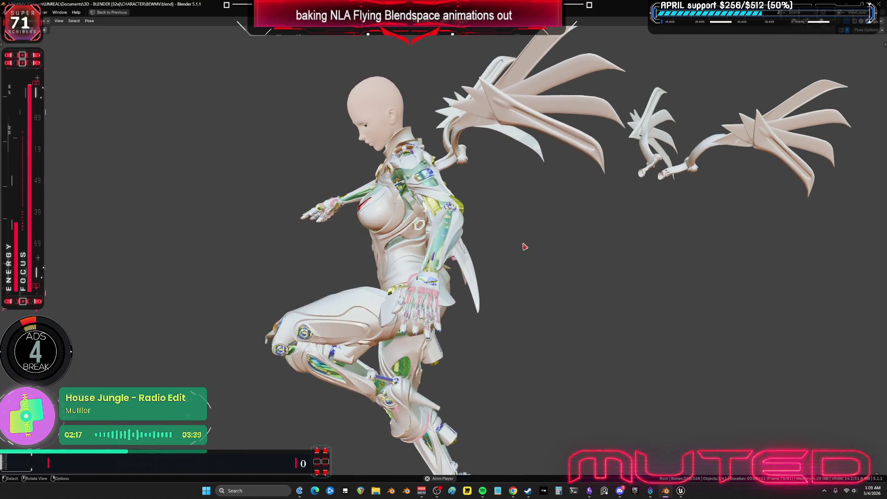
pyautogui.hotkey('ctrl', 'space')
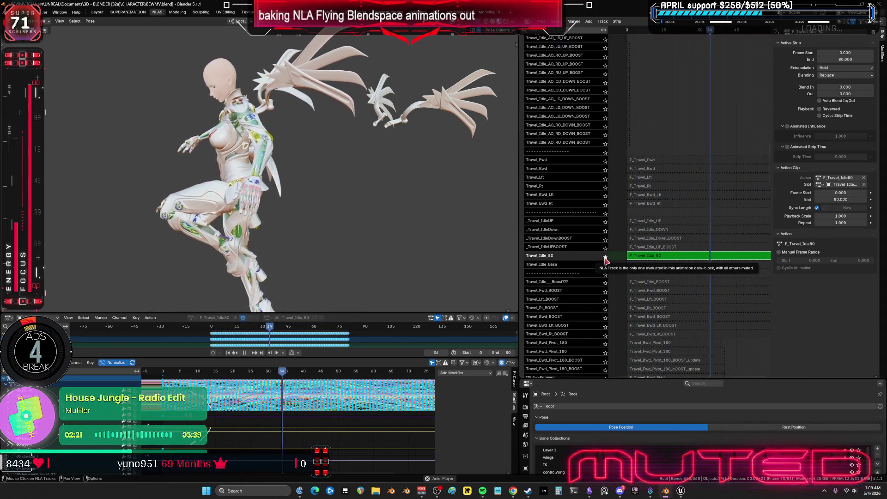
pyautogui.hotkey('shift', 'alt', 'z')
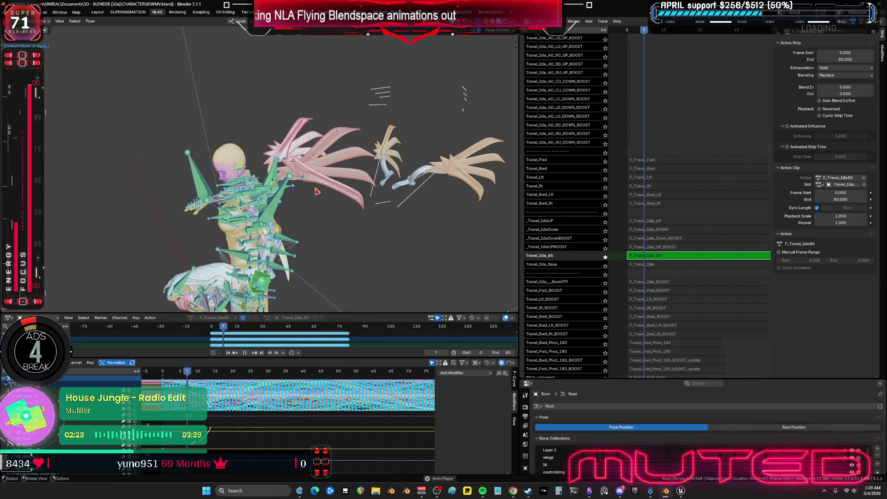
# Select the wing bones, stop playback at frame 65, and show the bone constraint settings.
pyautogui.click(305, 177)
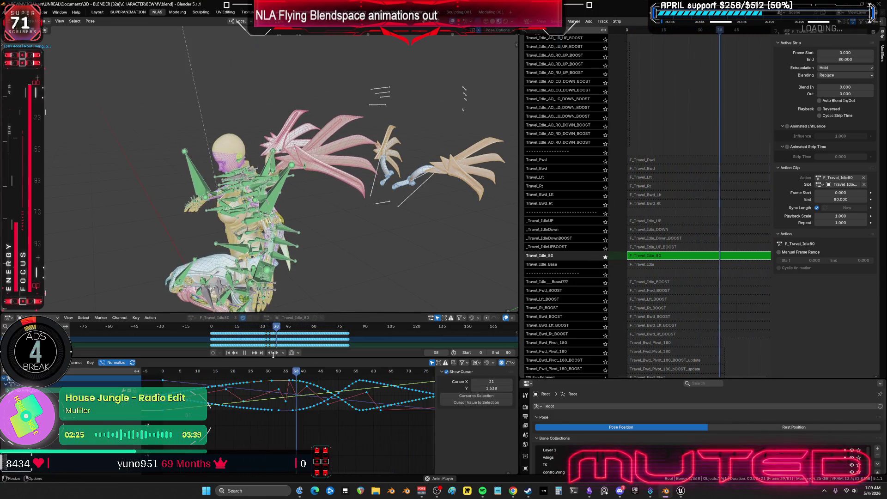
pyautogui.click(245, 354)
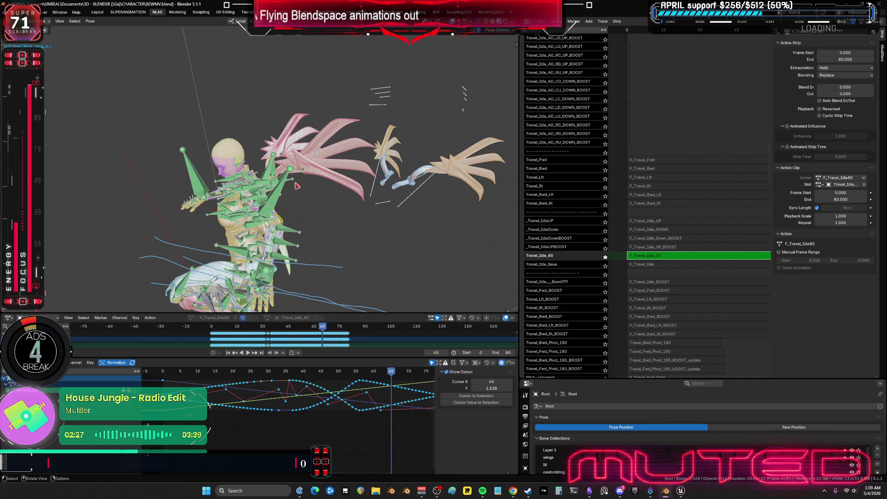
pyautogui.scroll(4, 317, 195)
pyautogui.moveTo(391, 206)
pyautogui.mouseDown()
pyautogui.moveTo(374, 180)
pyautogui.moveTo(386, 187)
pyautogui.mouseUp()
pyautogui.moveTo(540, 379); pyautogui.dragTo(540, 275)
pyautogui.click(527, 399)
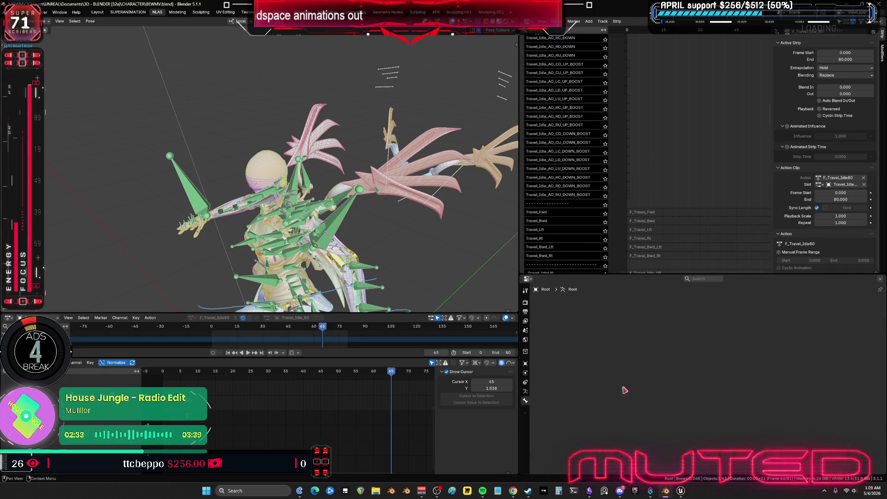
# Select the wing_a_l bone and disable its Copy Rotation constraint.
pyautogui.moveTo(347, 180); pyautogui.dragTo(350, 184, button='middle')
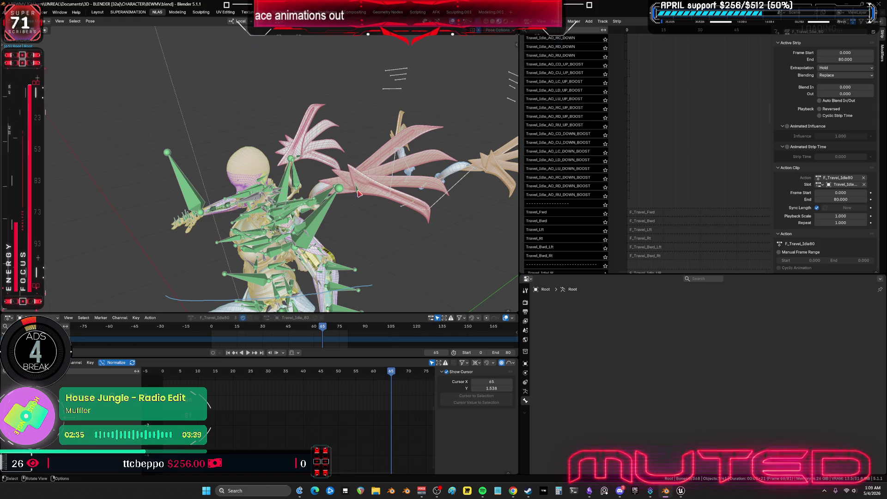
pyautogui.click(358, 193)
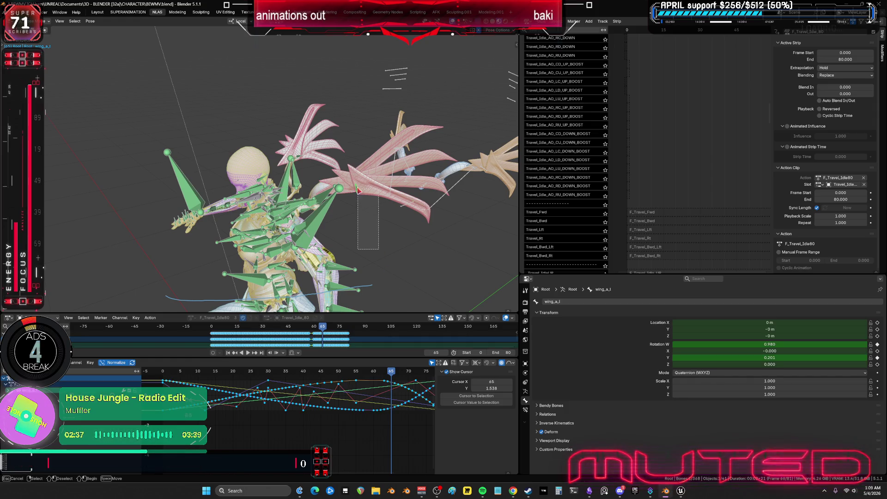
pyautogui.hotkey('alt', 'a')
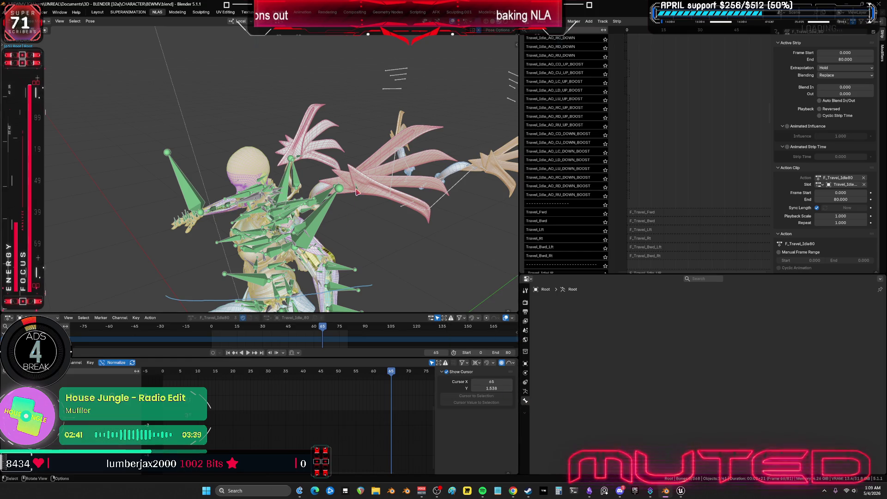
pyautogui.hotkey('ctrl', 'z')
pyautogui.click(856, 313)
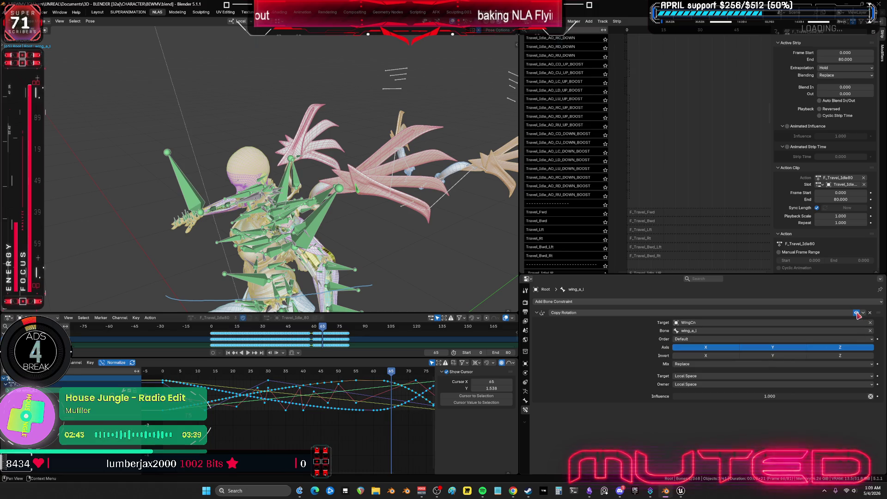
# Play back to check the wing motion, switch to Object mode, and save BEWMV.blend.
pyautogui.press('space')
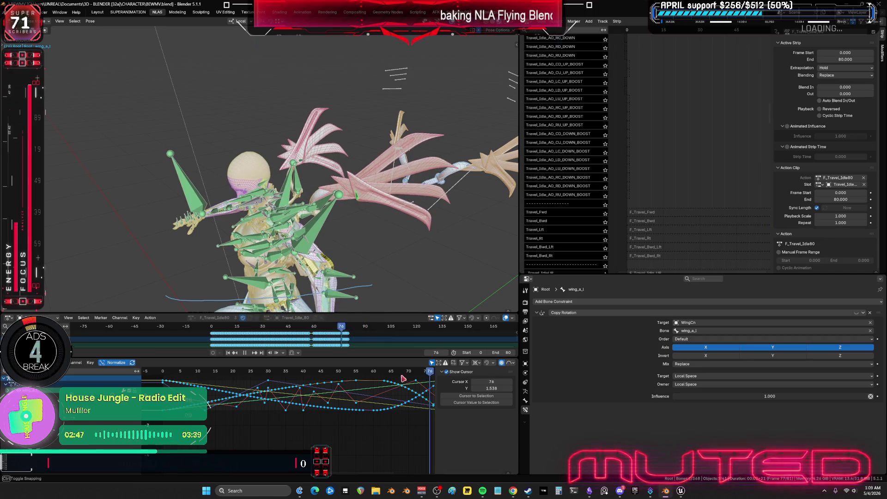
pyautogui.press('Escape')
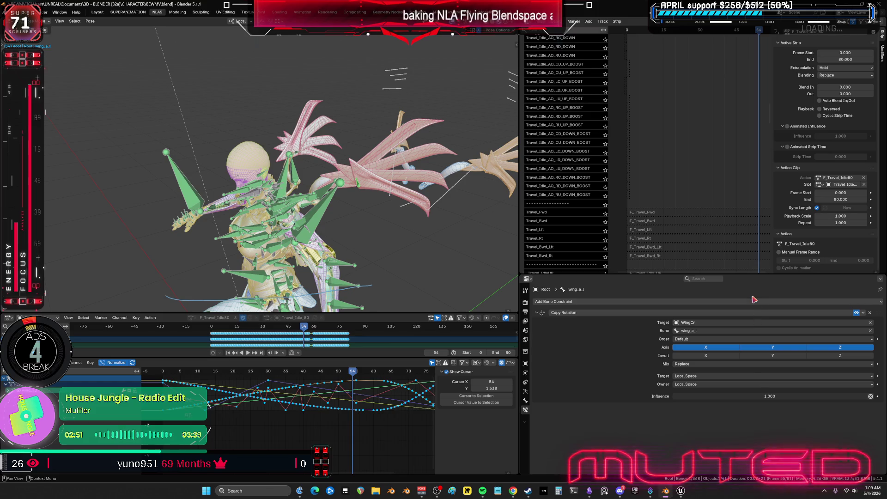
pyautogui.moveTo(371, 219)
pyautogui.mouseDown(button='middle')
pyautogui.moveTo(396, 207)
pyautogui.moveTo(402, 218)
pyautogui.mouseUp(button='middle')
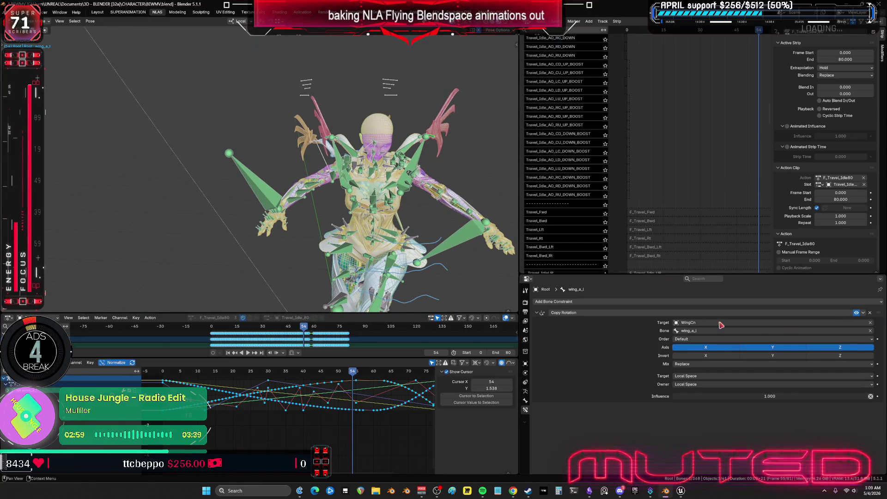
pyautogui.moveTo(360, 198); pyautogui.dragTo(378, 195, button='middle')
pyautogui.hotkey('ctrl', 'Tab')
pyautogui.hotkey('ctrl', 's')
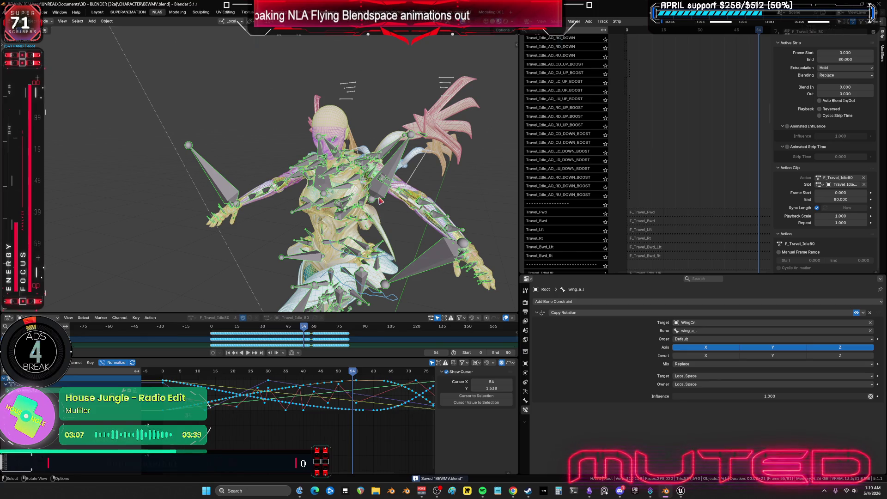
# Inspect the wing_a_l X Location keys, selecting the frame 55 key without moving it.
pyautogui.click(236, 407)
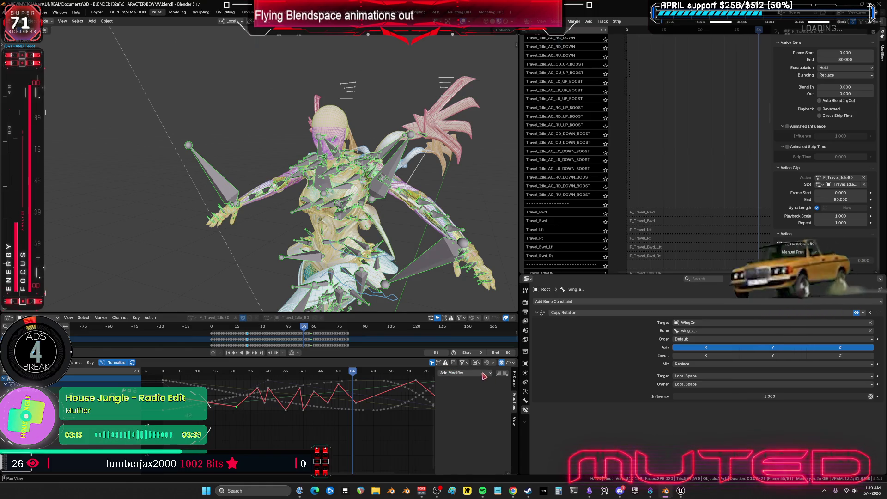
pyautogui.click(468, 374)
pyautogui.press('Escape')
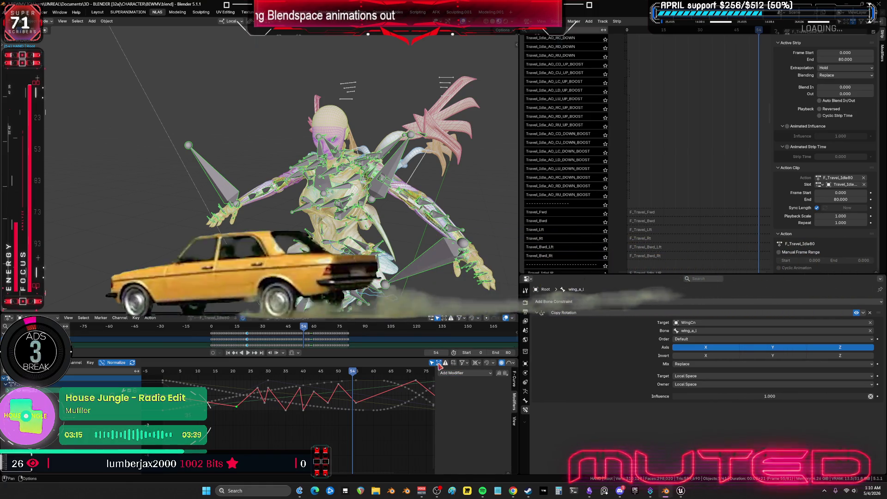
pyautogui.keyDown('ctrl'); pyautogui.scroll(1, 482, 390); pyautogui.keyUp('ctrl')
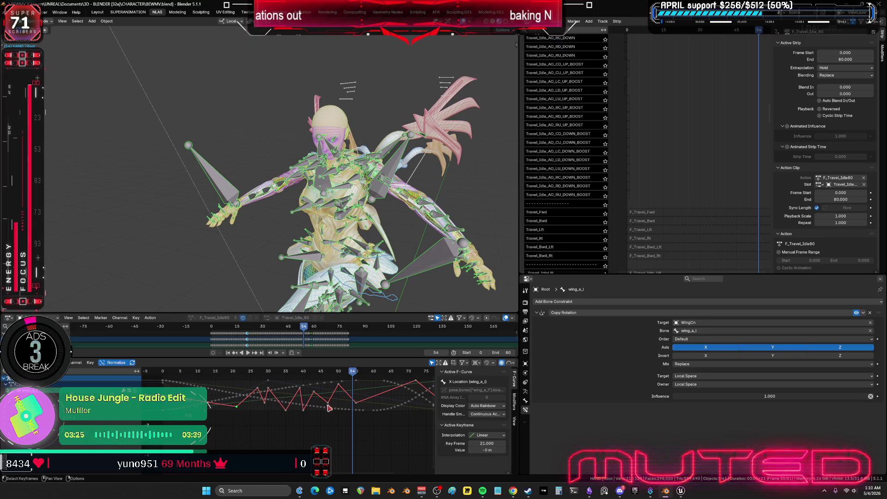
pyautogui.click(357, 405)
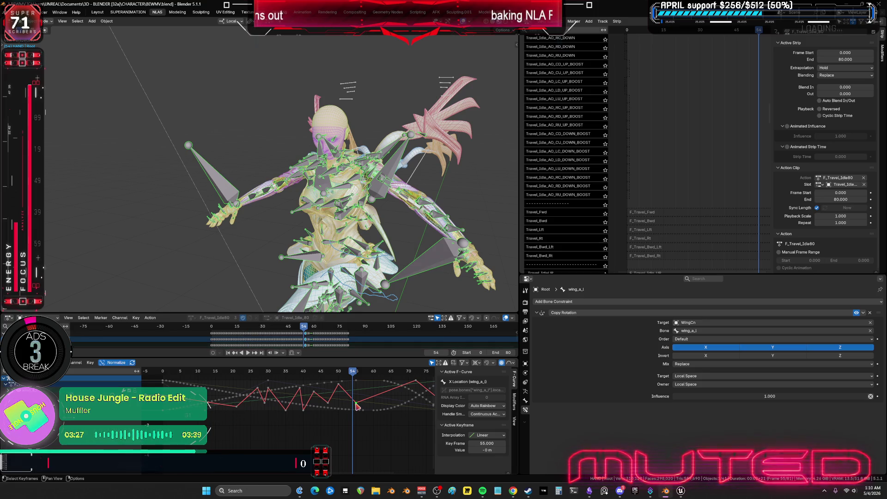
pyautogui.press('g')
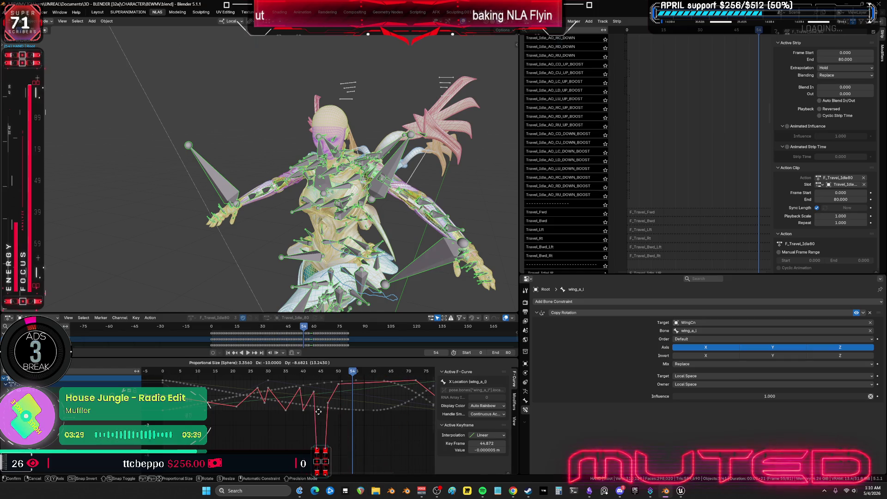
pyautogui.press('Escape')
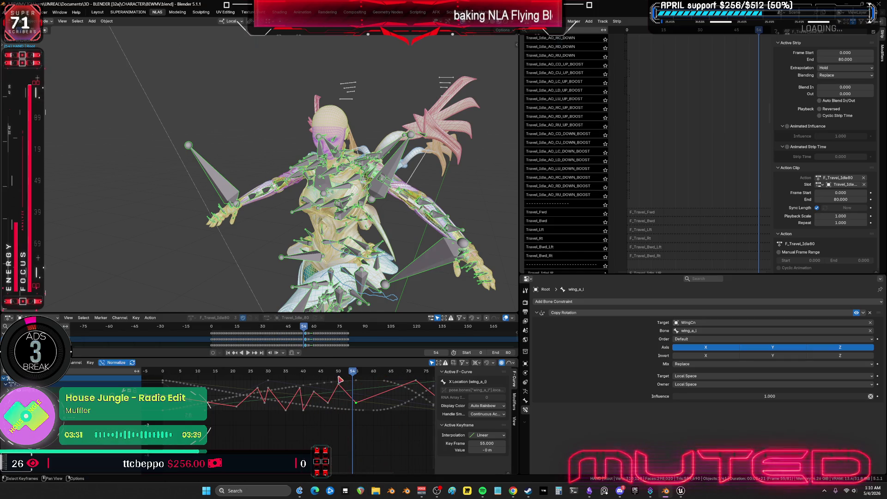
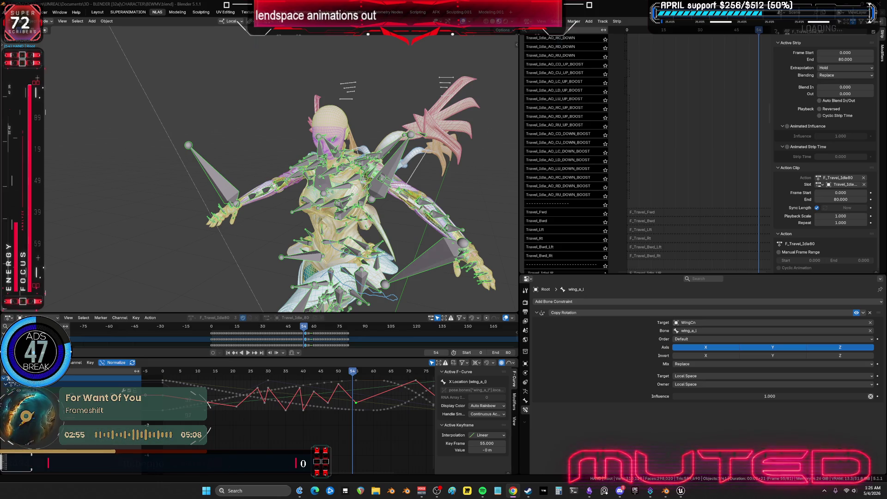
# Solo the Travel_Idle_80 track and exit tweak mode on its F_Travel_Idle_80 strip.
pyautogui.moveTo(624, 179)
pyautogui.mouseDown(button='middle')
pyautogui.moveTo(649, 124)
pyautogui.moveTo(649, 58)
pyautogui.mouseUp(button='middle')
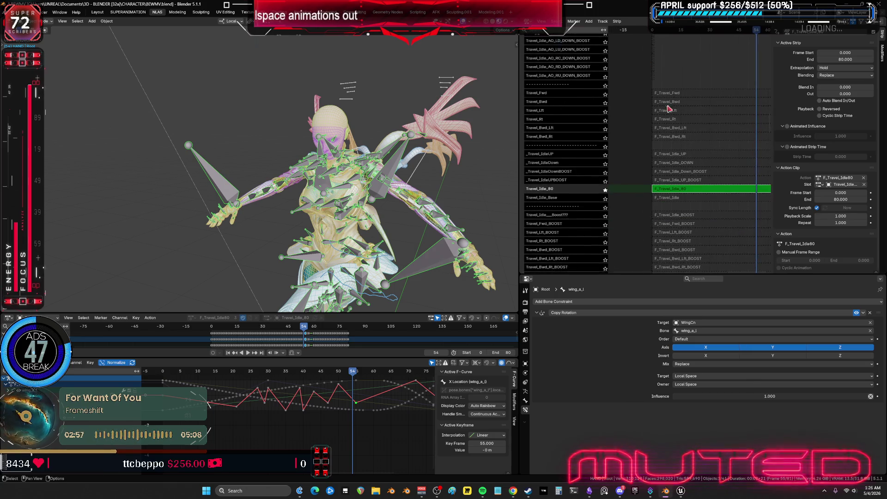
pyautogui.click(605, 190)
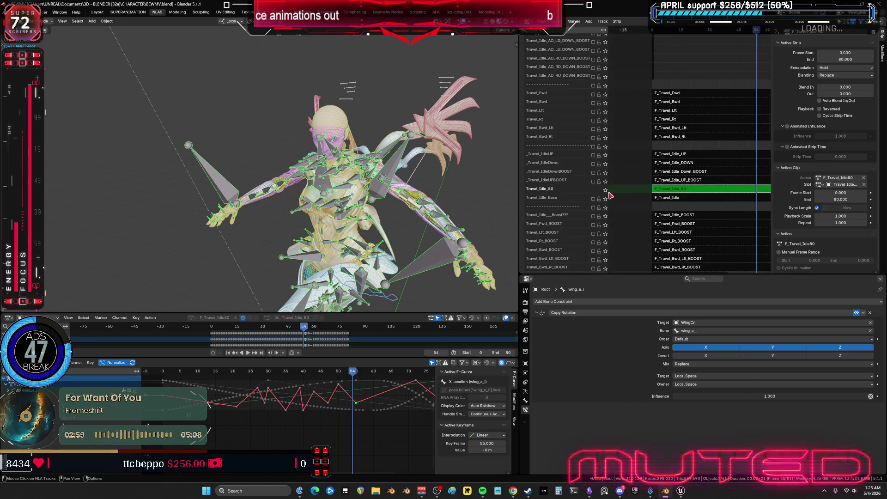
pyautogui.press('Tab')
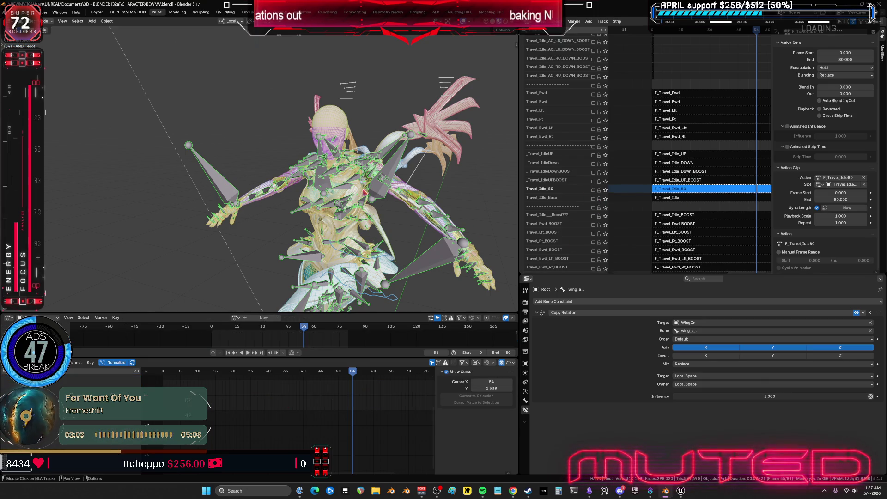
# Save the file, set the current frame back to 13, and enable the Travel_Idle_80 track.
pyautogui.hotkey('ctrl', 's')
pyautogui.moveTo(368, 143)
pyautogui.keyDown('alt'); pyautogui.mouseDown()
pyautogui.moveTo(332, 194)
pyautogui.moveTo(82, 205)
pyautogui.mouseUp(); pyautogui.keyUp('alt')
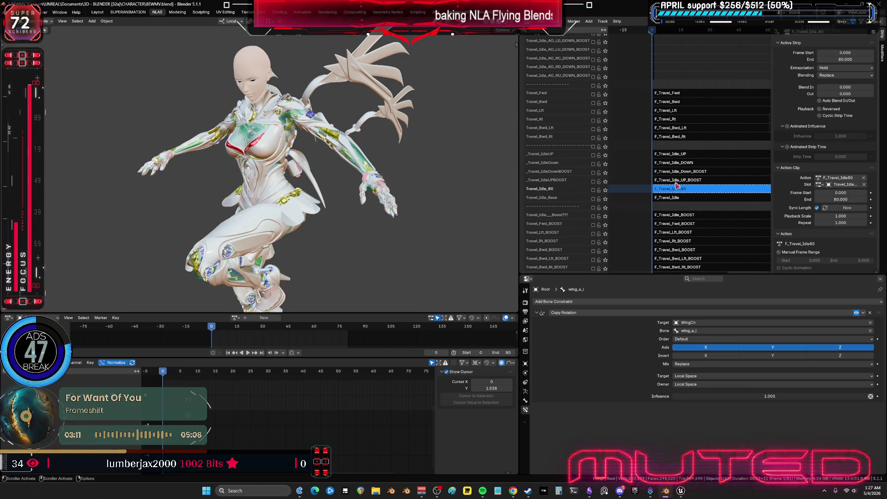
pyautogui.click(593, 189)
# Play the flying idle animation and orbit the maximized viewport around the winged character.
pyautogui.press('space')
pyautogui.press('Escape')
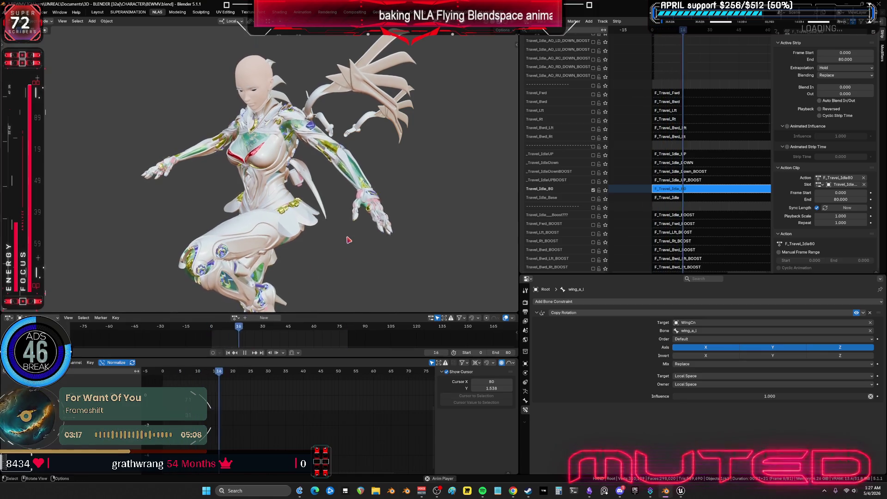
pyautogui.hotkey('ctrl', 'space')
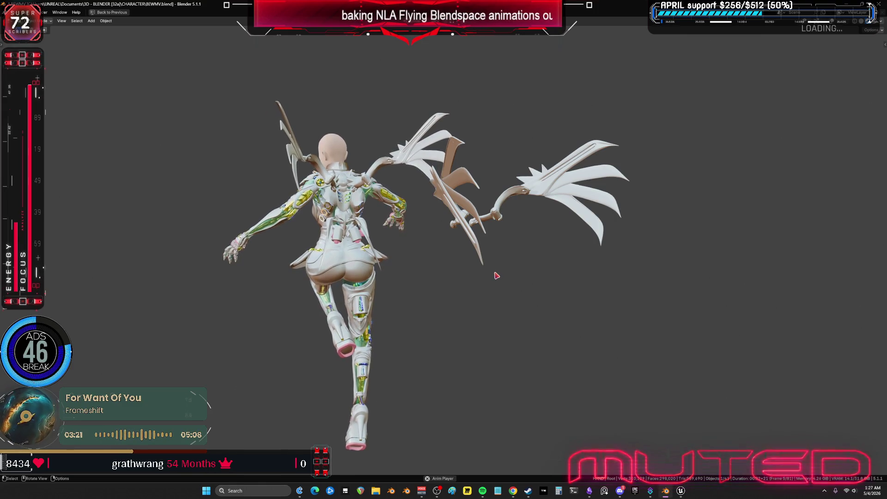
pyautogui.moveTo(432, 270); pyautogui.dragTo(261, 250, button='middle')
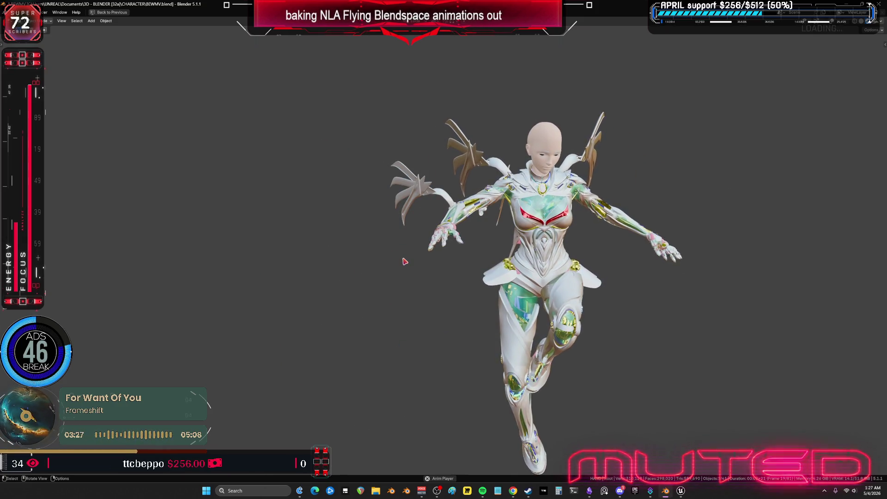
pyautogui.hotkey('ctrl', 'space')
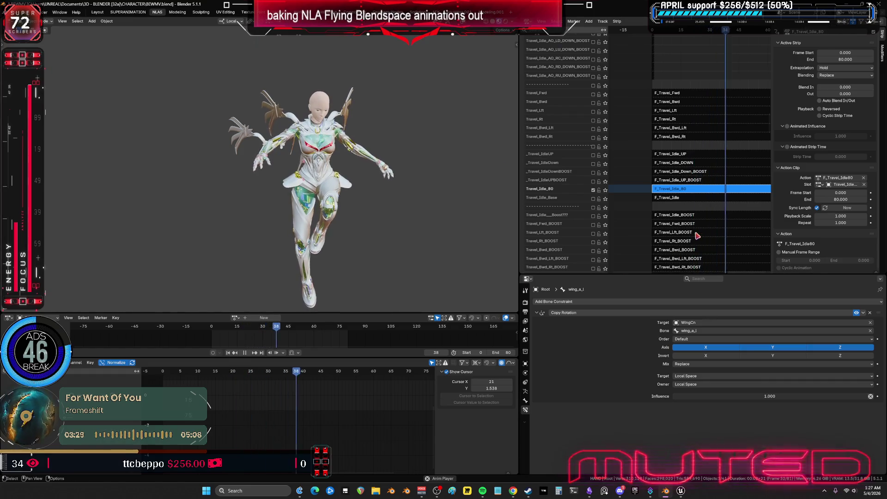
# Enable the WingCn Travel_Idle_Start track so Wings_Travel_IDLE plays with the flying idle.
pyautogui.scroll(-15, 670, 183)
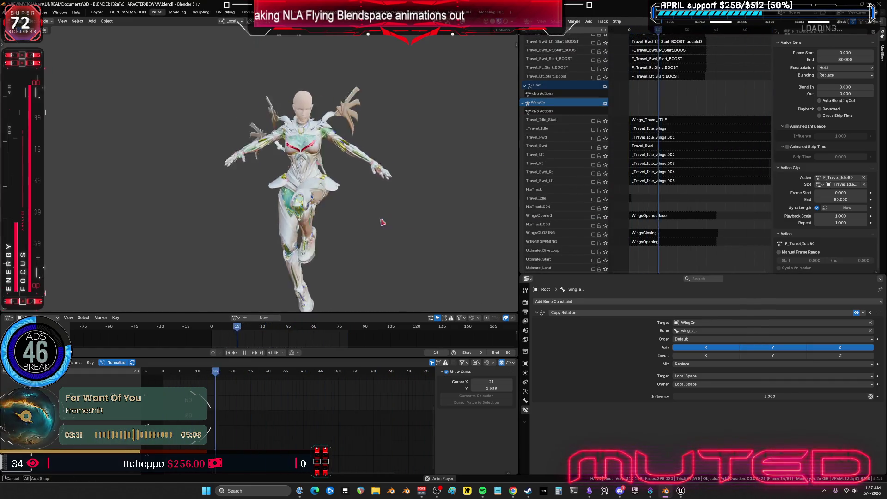
pyautogui.scroll(6, 369, 194)
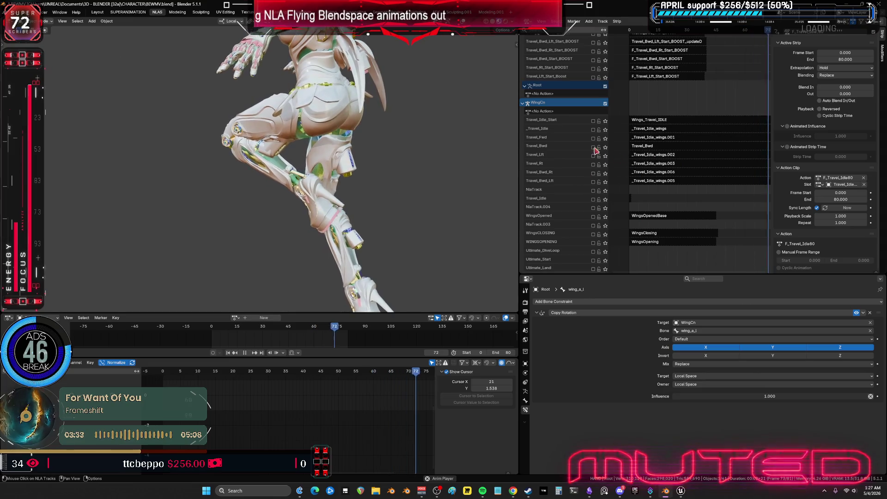
pyautogui.click(593, 121)
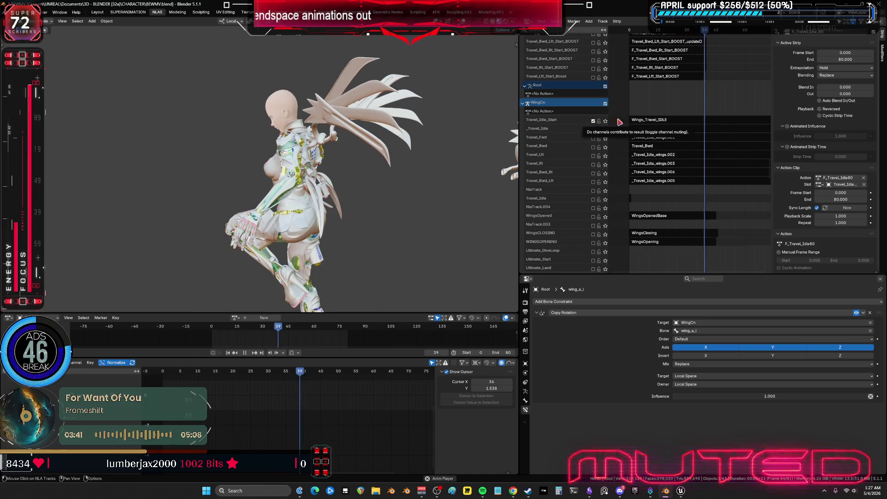
pyautogui.scroll(5, 674, 159)
pyautogui.scroll(1, 674, 159)
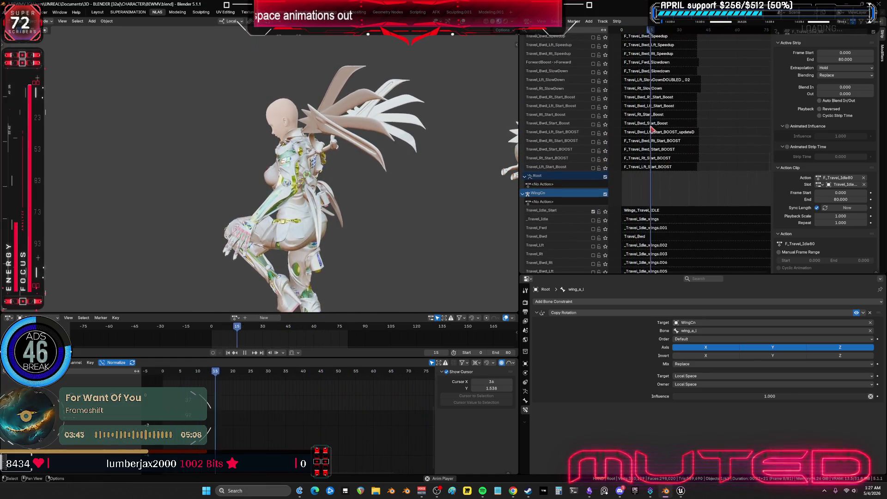
pyautogui.scroll(-3, 655, 105)
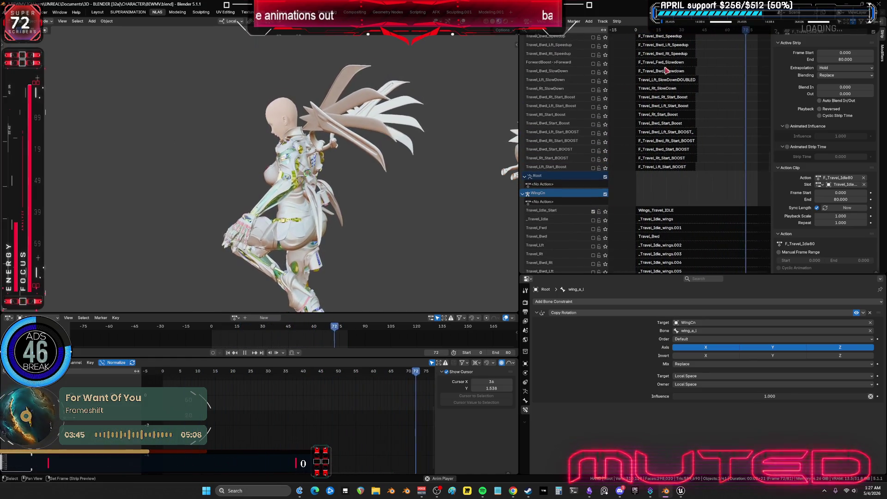
pyautogui.scroll(10, 653, 104)
pyautogui.scroll(15, 653, 105)
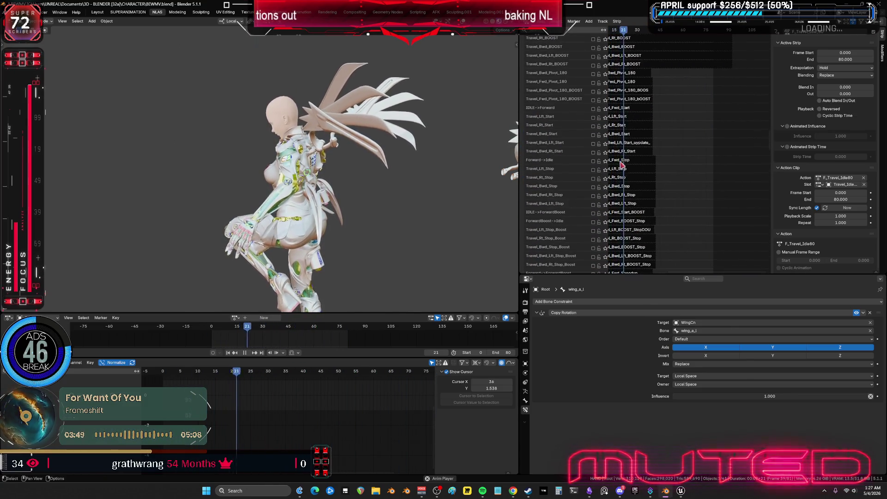